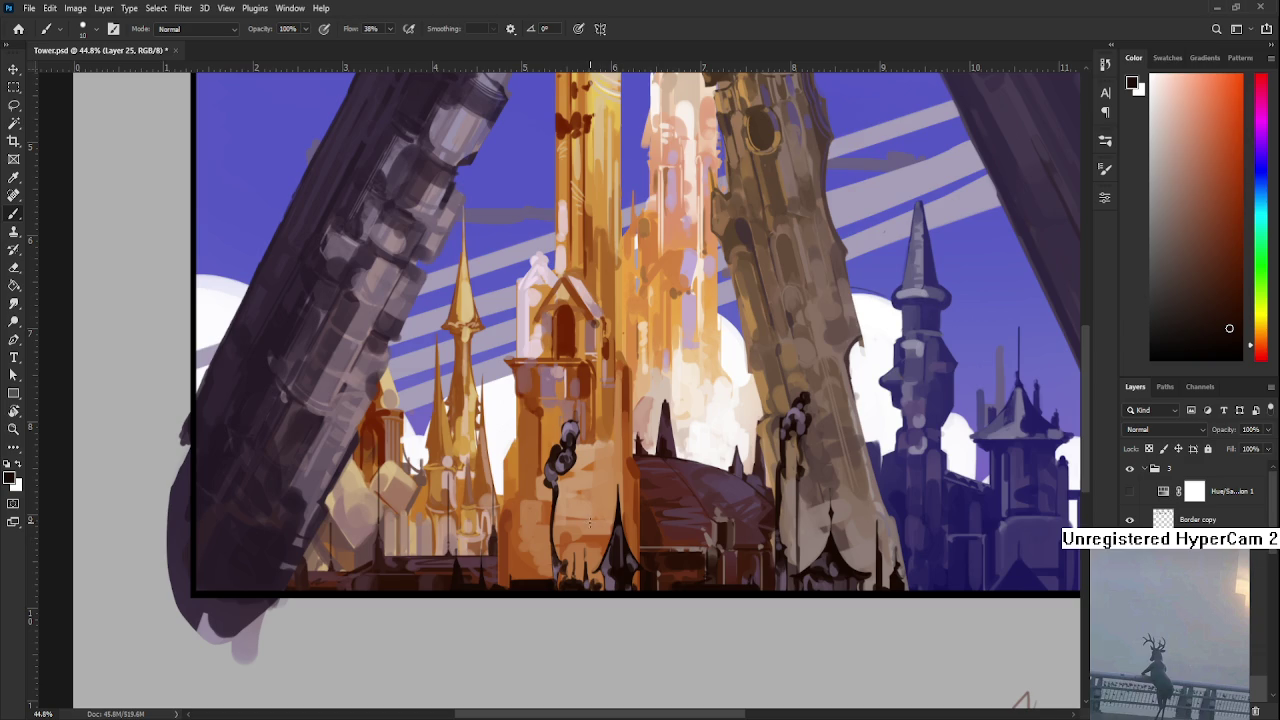
- Enlarge the brush and sample several muted colours along the building bases
{"action": "left_click", "coordinate": [608, 560], "text": "alt"}
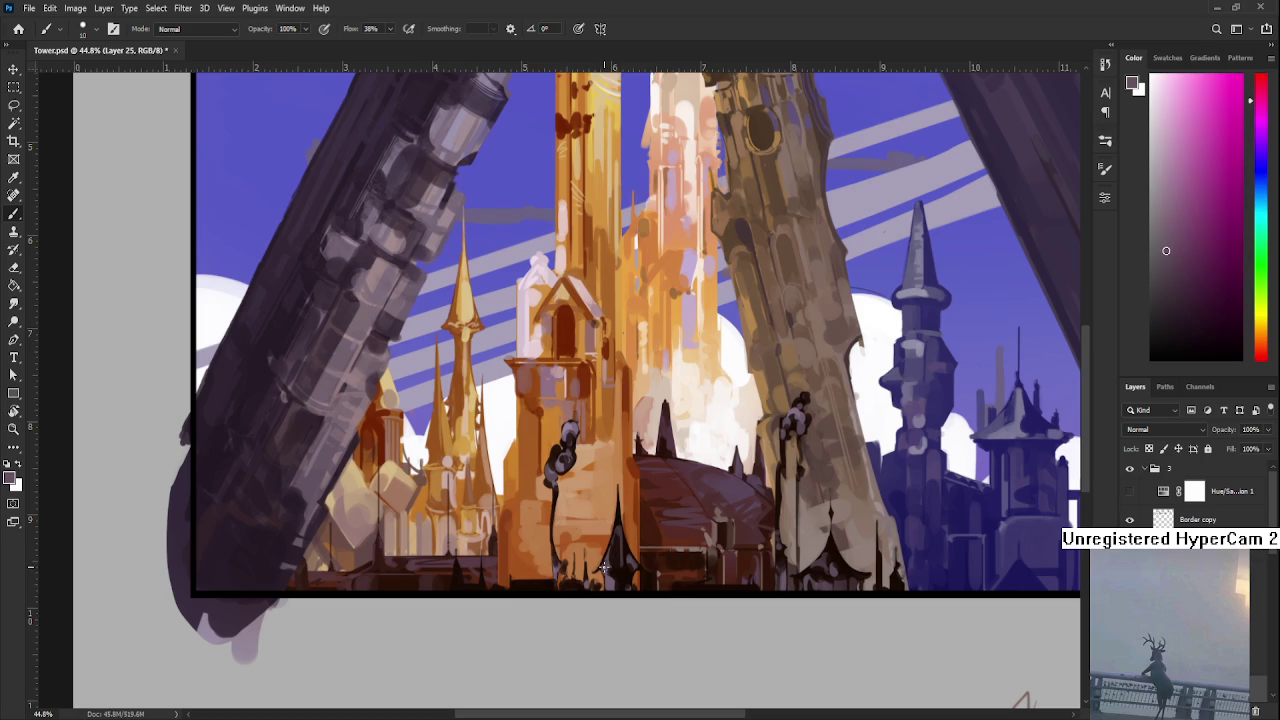
{"action": "key", "text": "bracketright"}
{"action": "left_click", "coordinate": [453, 587], "text": "alt"}
{"action": "left_click", "coordinate": [457, 579], "text": "alt"}
{"action": "left_click", "coordinate": [460, 578], "text": "alt"}
{"action": "left_click", "coordinate": [462, 580], "text": "alt"}
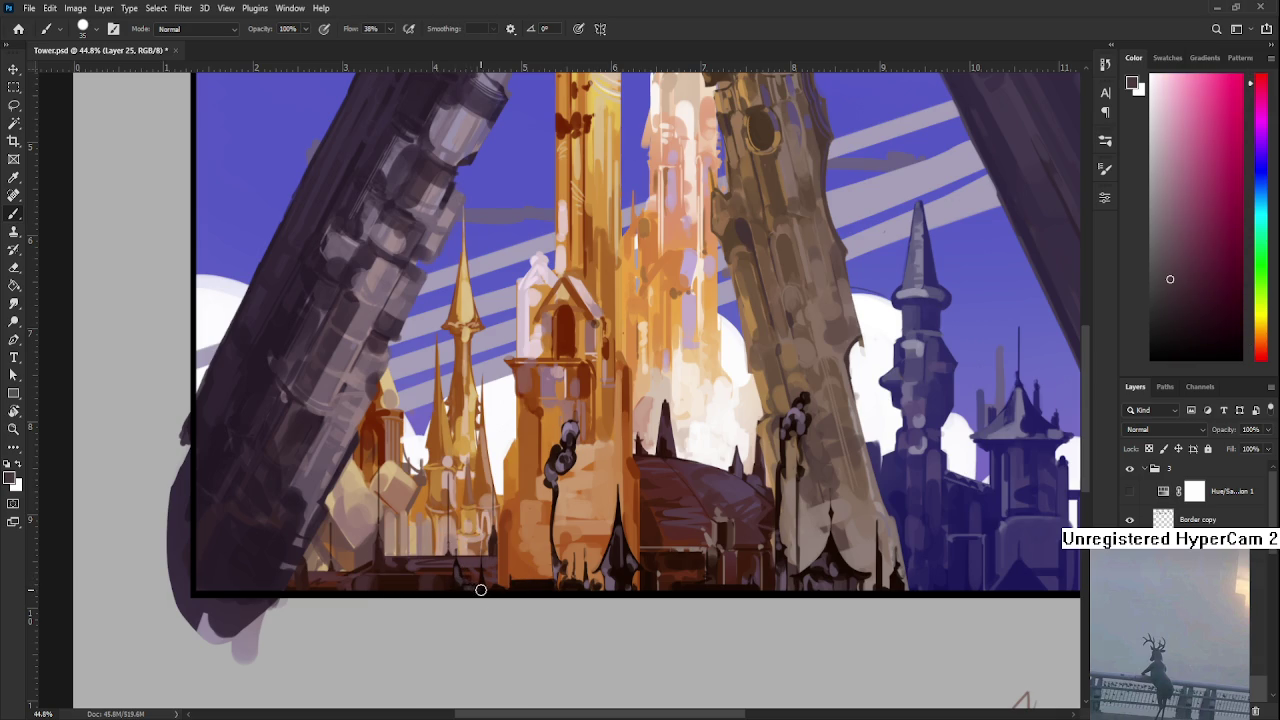
{"action": "left_click", "coordinate": [467, 588], "text": "alt"}
{"action": "left_click", "coordinate": [468, 588], "text": "alt"}
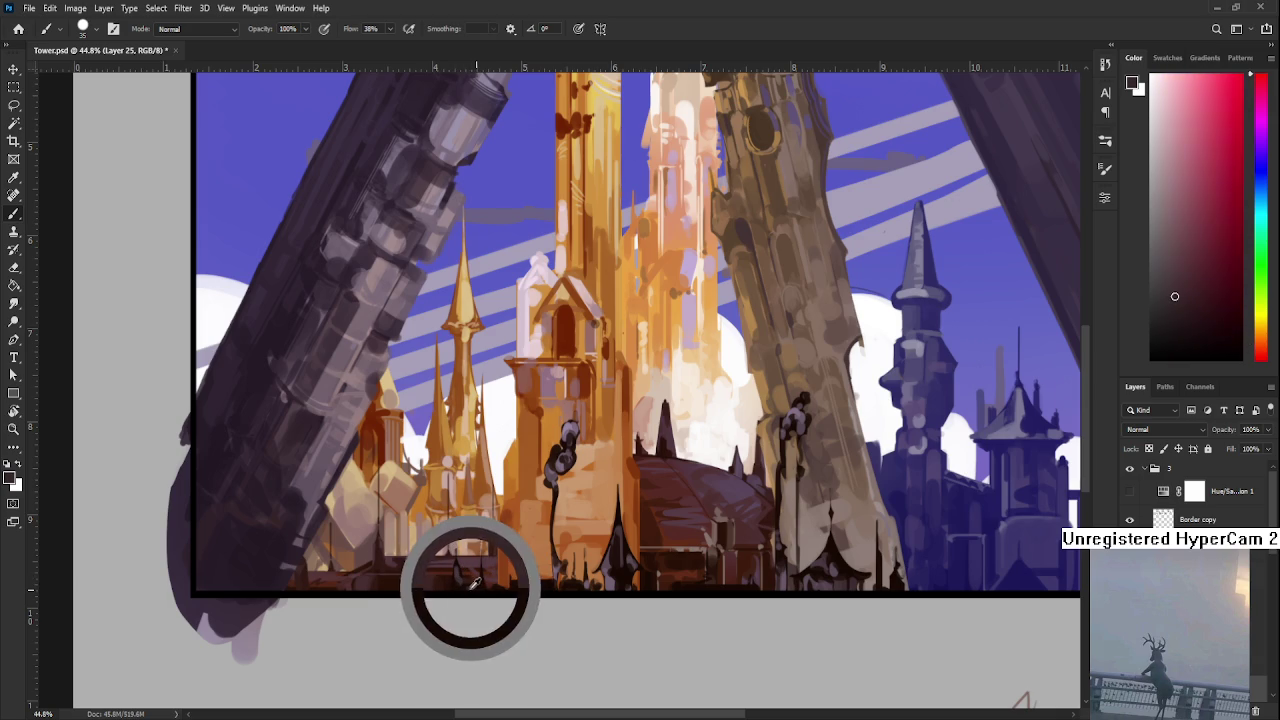
{"action": "left_click", "coordinate": [480, 587], "text": "alt"}
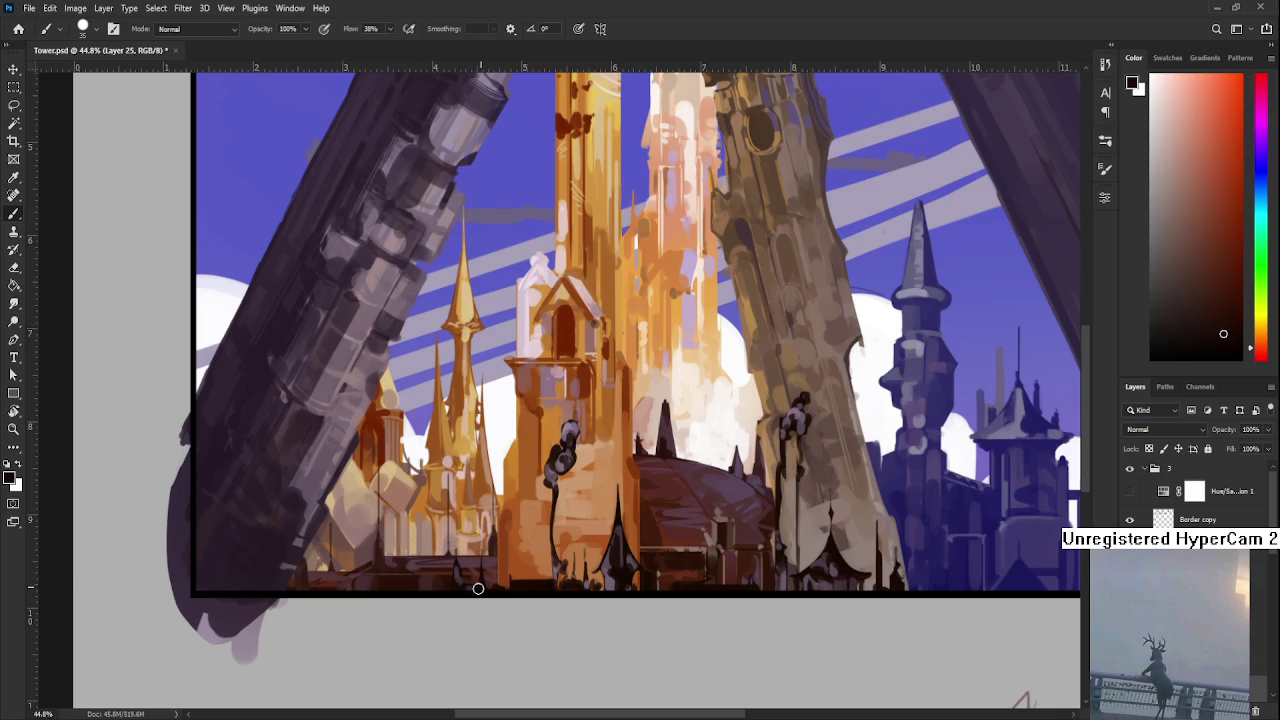
{"action": "left_click", "coordinate": [460, 574], "text": "alt"}
{"action": "left_click", "coordinate": [462, 569], "text": "alt"}
{"action": "left_click", "coordinate": [472, 580], "text": "alt"}
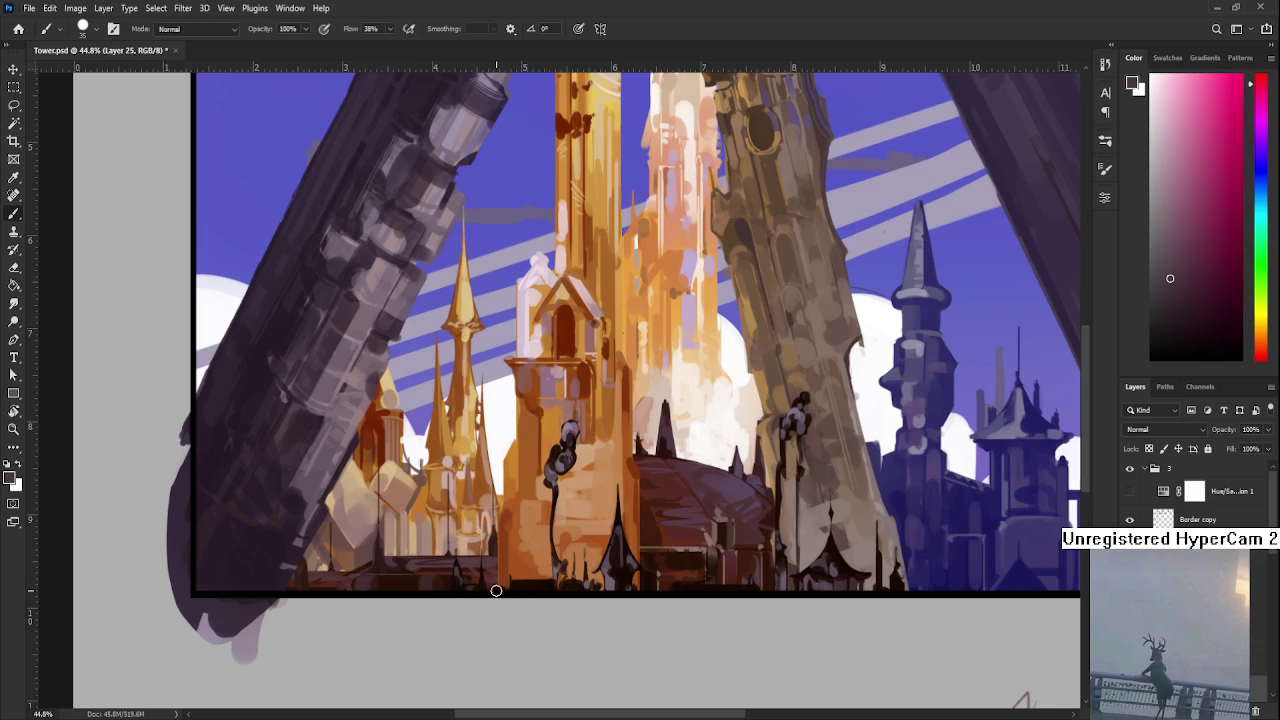
- Settle on a dark reddish-brown sampled from the central tower's base
{"action": "left_click", "coordinate": [520, 583], "text": "alt"}
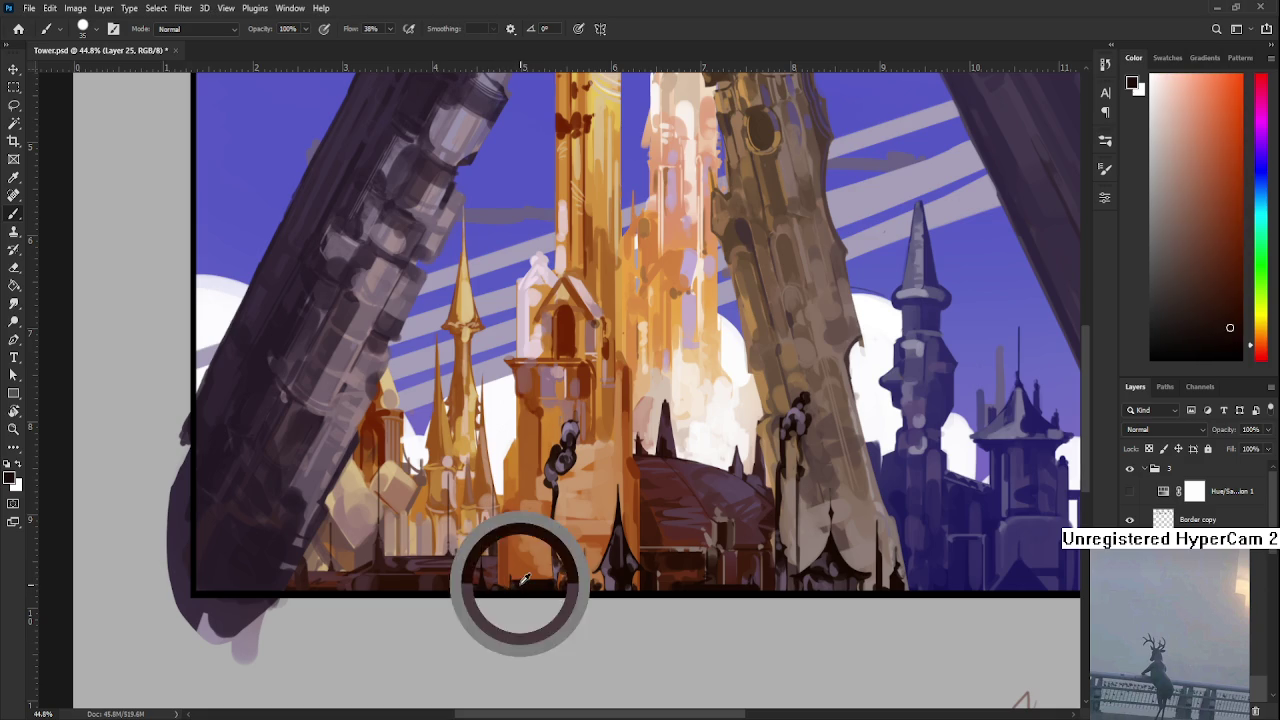
{"action": "left_click", "coordinate": [514, 589], "text": "alt"}
{"action": "left_click", "coordinate": [509, 591], "text": "alt"}
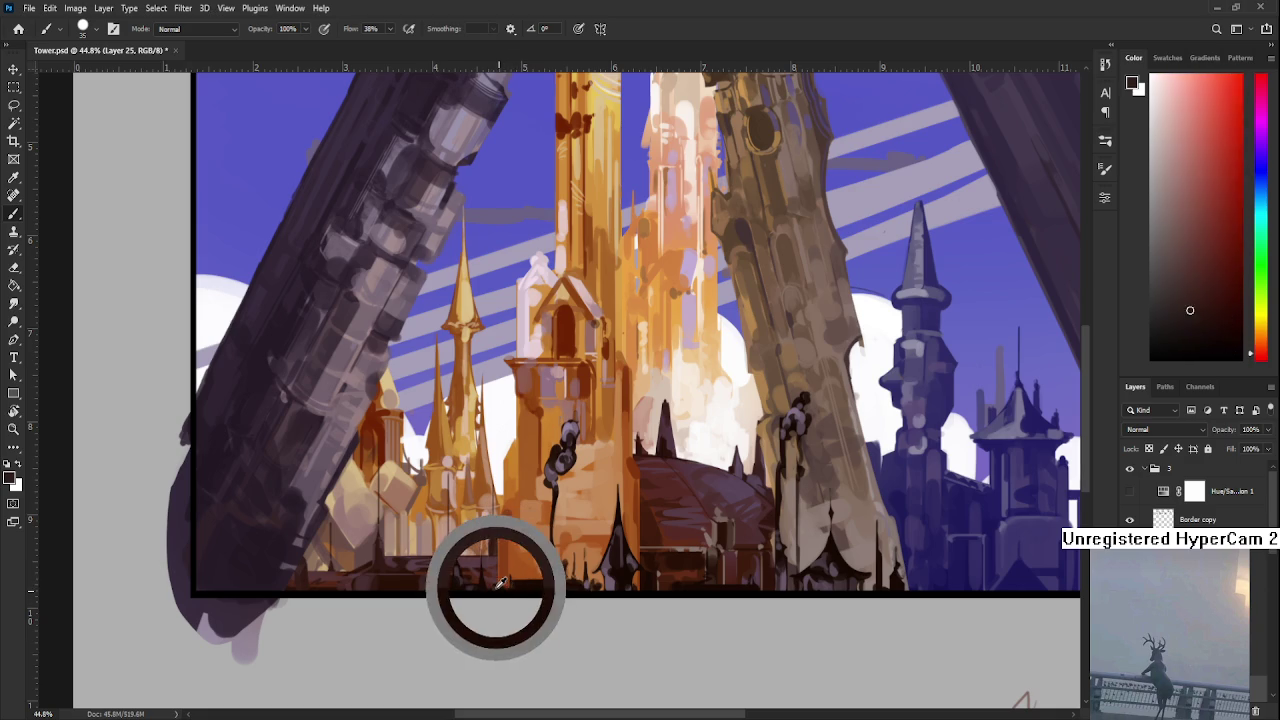
{"action": "left_click", "coordinate": [512, 588], "text": "alt"}
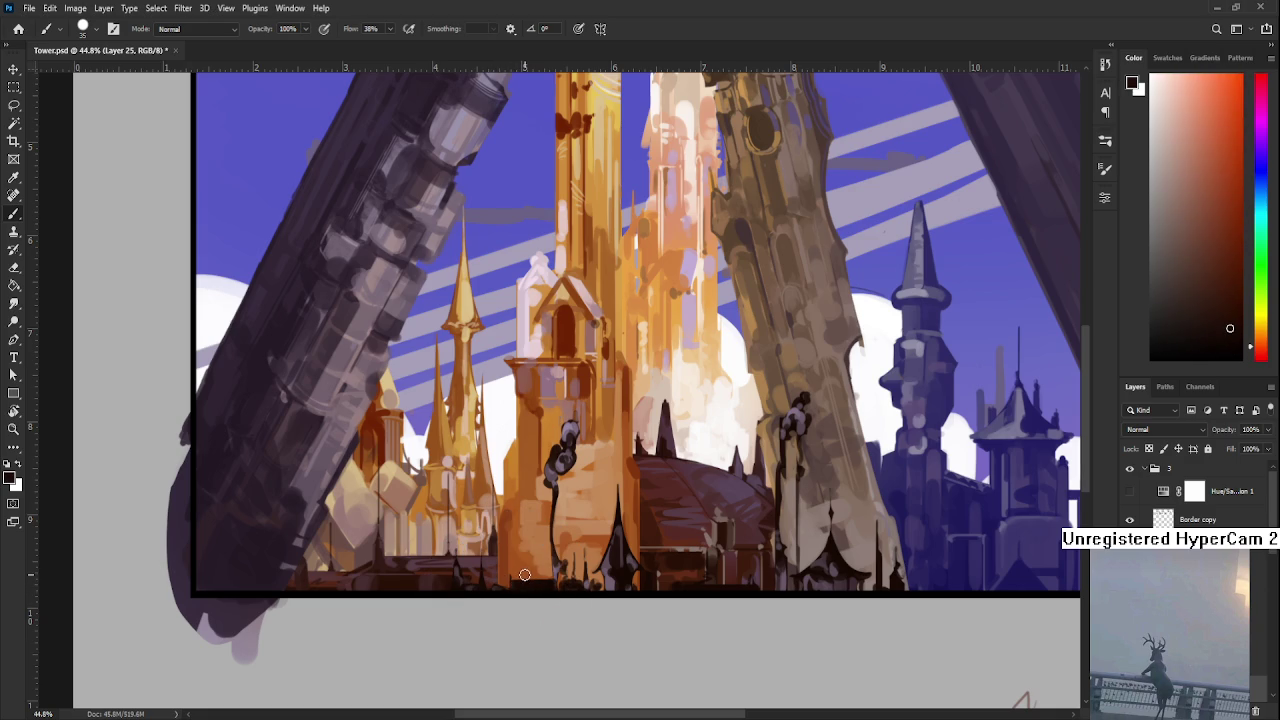
{"action": "scroll", "coordinate": [635, 459], "scroll_direction": "down", "scroll_amount": 1}
{"action": "scroll", "coordinate": [635, 459], "scroll_direction": "down", "scroll_amount": 9}
{"action": "scroll", "coordinate": [640, 459], "scroll_direction": "down", "scroll_amount": 10}
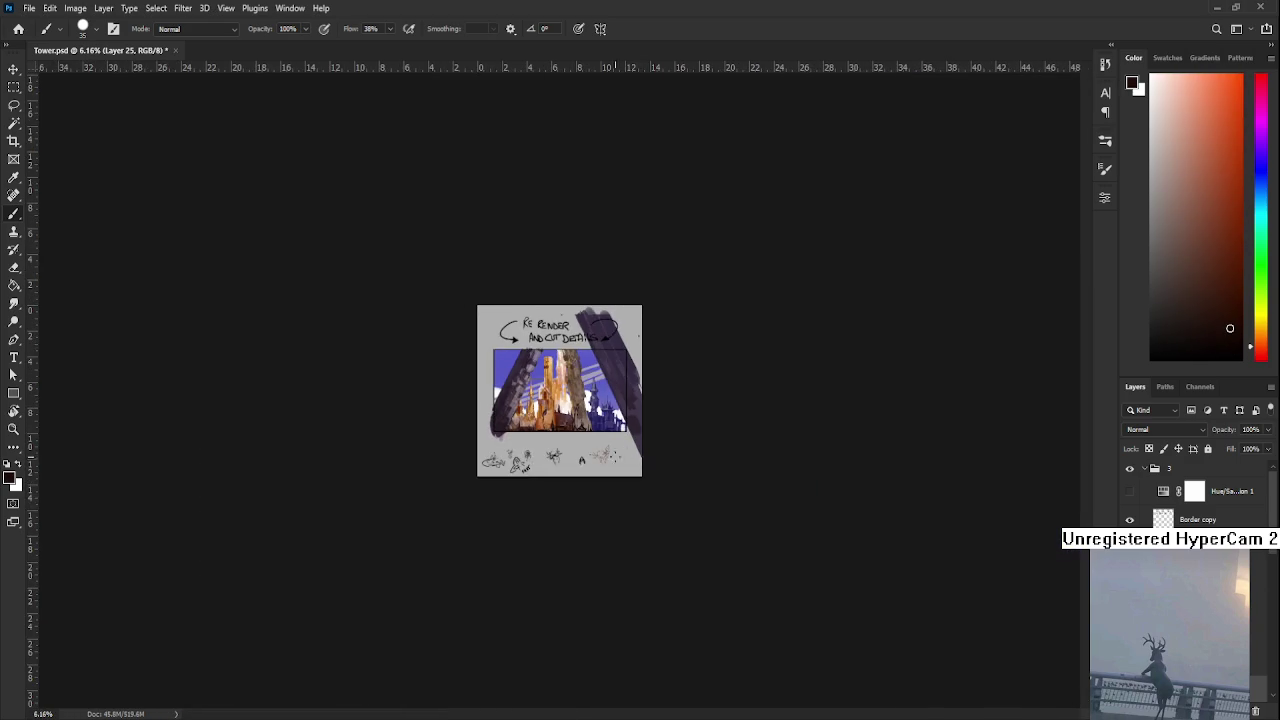
- Scale Layer 25 up to about 124% and raise it slightly, then commit
{"action": "scroll", "coordinate": [562, 399], "scroll_direction": "up", "scroll_amount": 12}
{"action": "scroll", "coordinate": [562, 399], "scroll_direction": "up", "scroll_amount": 3}
{"action": "key", "text": "ctrl+t"}
{"action": "left_click_drag", "start_coordinate": [709, 369], "coordinate": [747, 344]}
{"action": "mouse_move", "coordinate": [713, 467]}
{"action": "left_mouse_down"}
{"action": "mouse_move", "coordinate": [718, 428]}
{"action": "mouse_move", "coordinate": [714, 446]}
{"action": "left_mouse_up"}
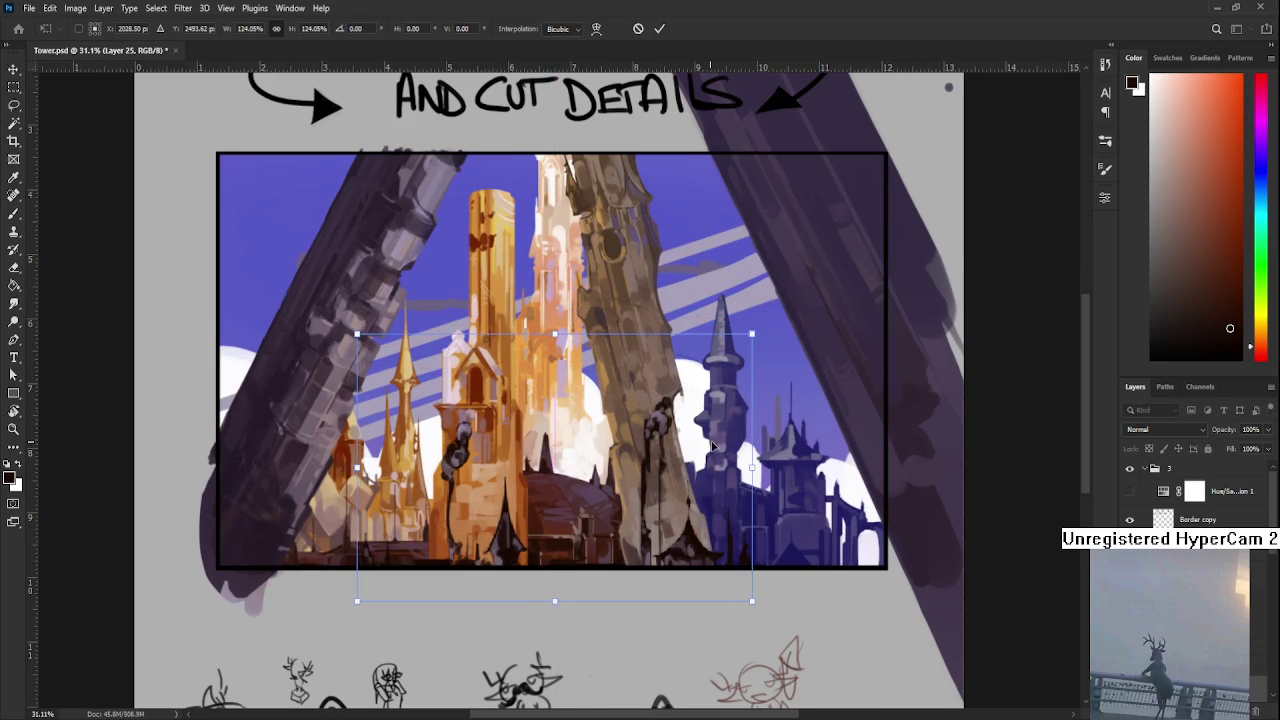
{"action": "scroll", "coordinate": [712, 447], "scroll_direction": "down", "scroll_amount": 1}
{"action": "key", "text": "Return"}
{"action": "key", "text": "b"}
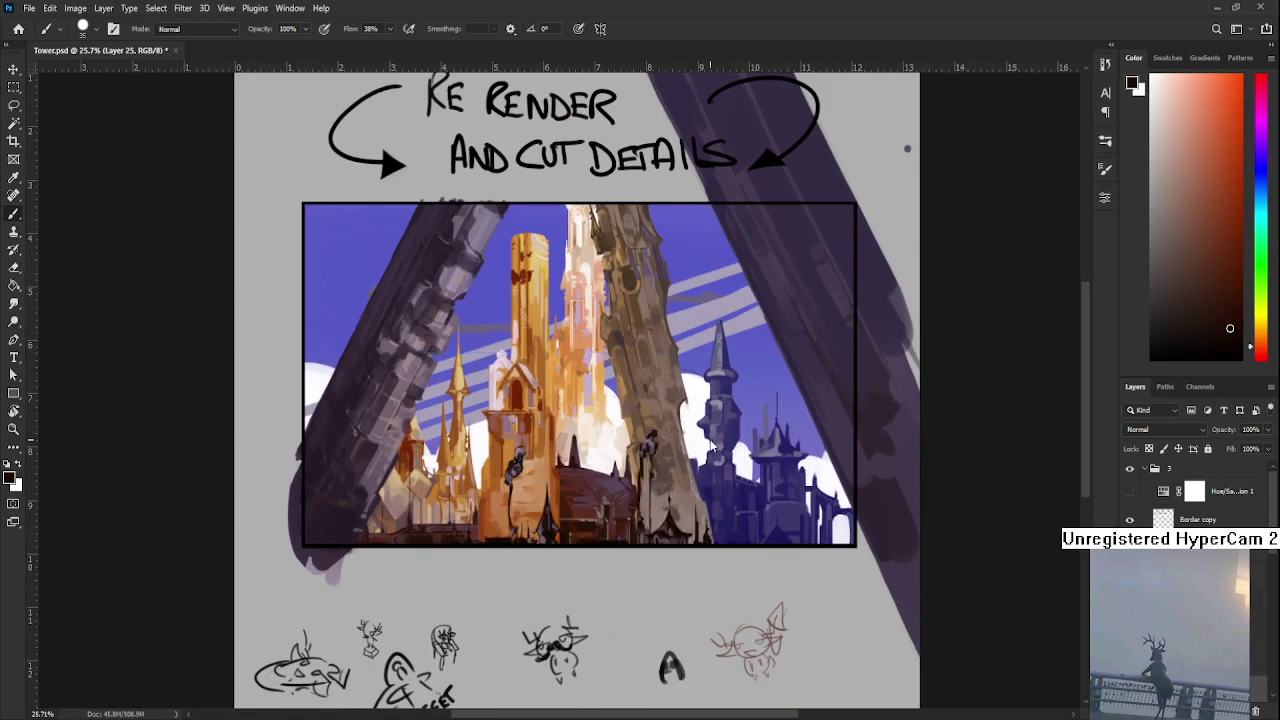
- Zoom and pan around the painting to inspect the resized layer
{"action": "scroll", "coordinate": [712, 447], "scroll_direction": "down", "scroll_amount": 4}
{"action": "scroll", "coordinate": [710, 440], "scroll_direction": "down", "scroll_amount": 1}
{"action": "scroll", "coordinate": [648, 505], "scroll_direction": "up", "scroll_amount": 3}
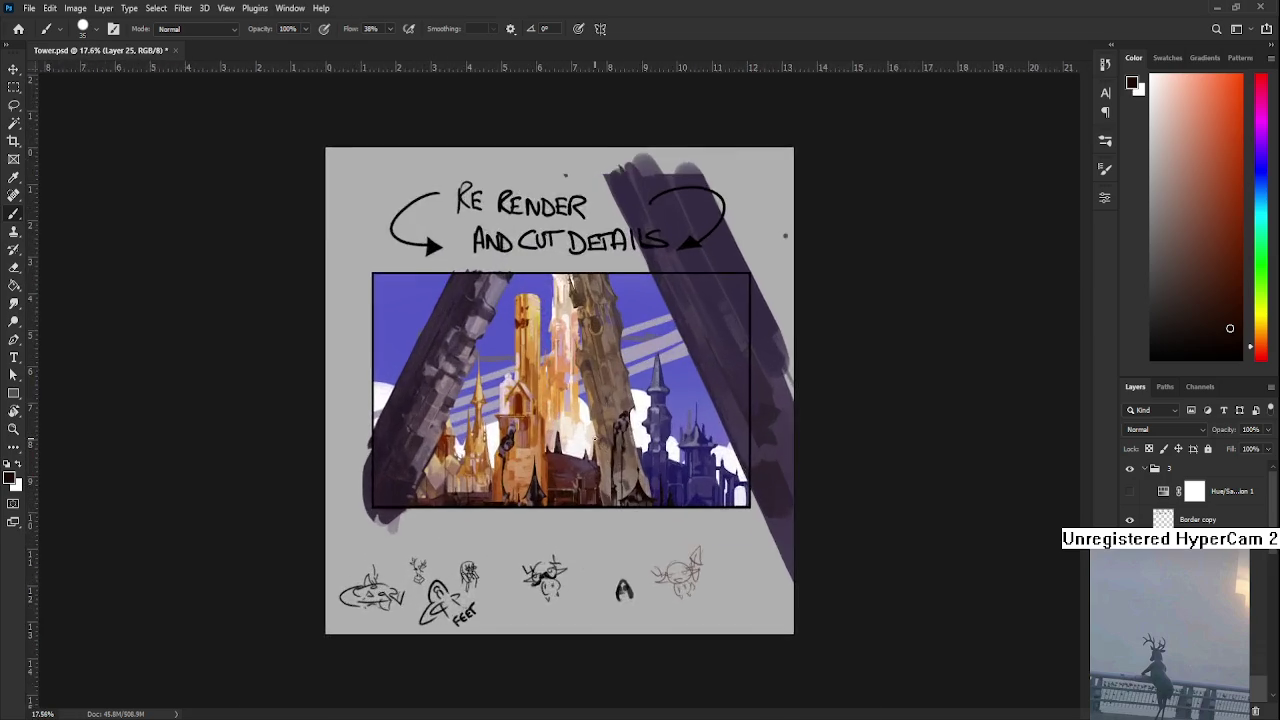
{"action": "scroll", "coordinate": [648, 505], "scroll_direction": "up", "scroll_amount": 3}
{"action": "scroll", "coordinate": [648, 505], "scroll_direction": "down", "scroll_amount": 1}
{"action": "scroll", "coordinate": [648, 505], "scroll_direction": "down", "scroll_amount": 1}
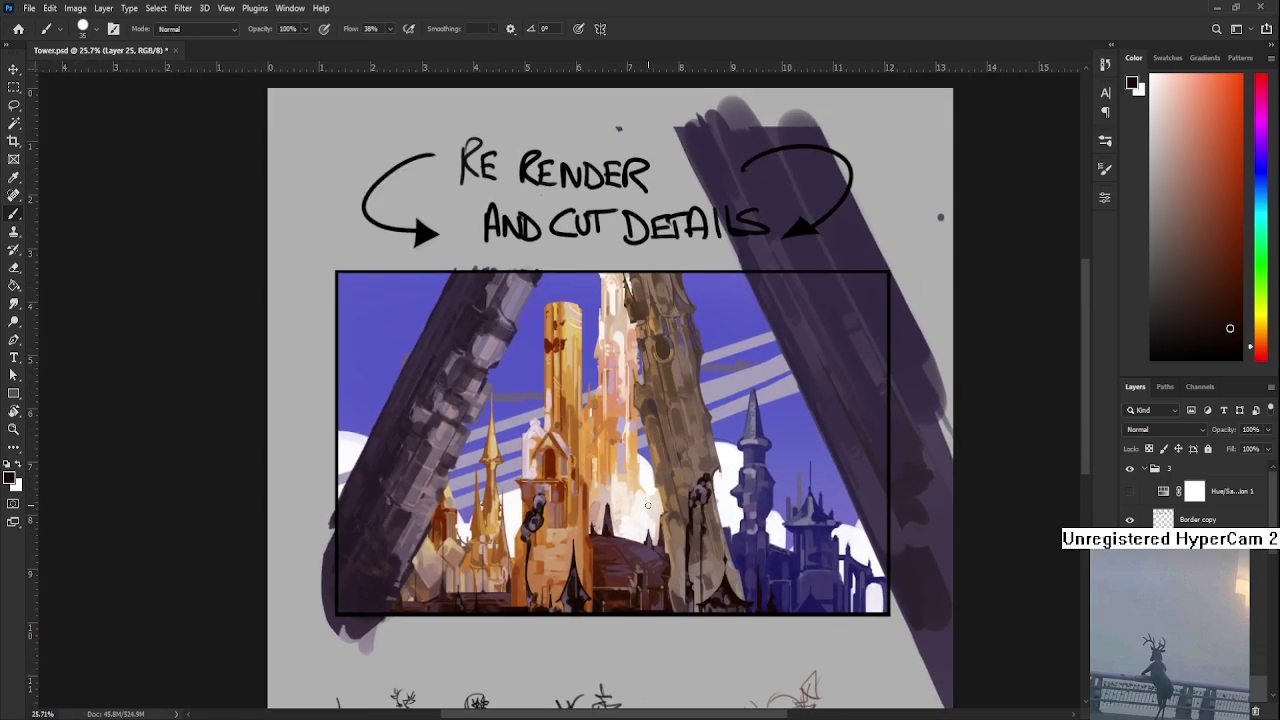
{"action": "scroll", "coordinate": [648, 505], "scroll_direction": "up", "scroll_amount": 2}
{"action": "scroll", "coordinate": [648, 505], "scroll_direction": "down", "scroll_amount": 1}
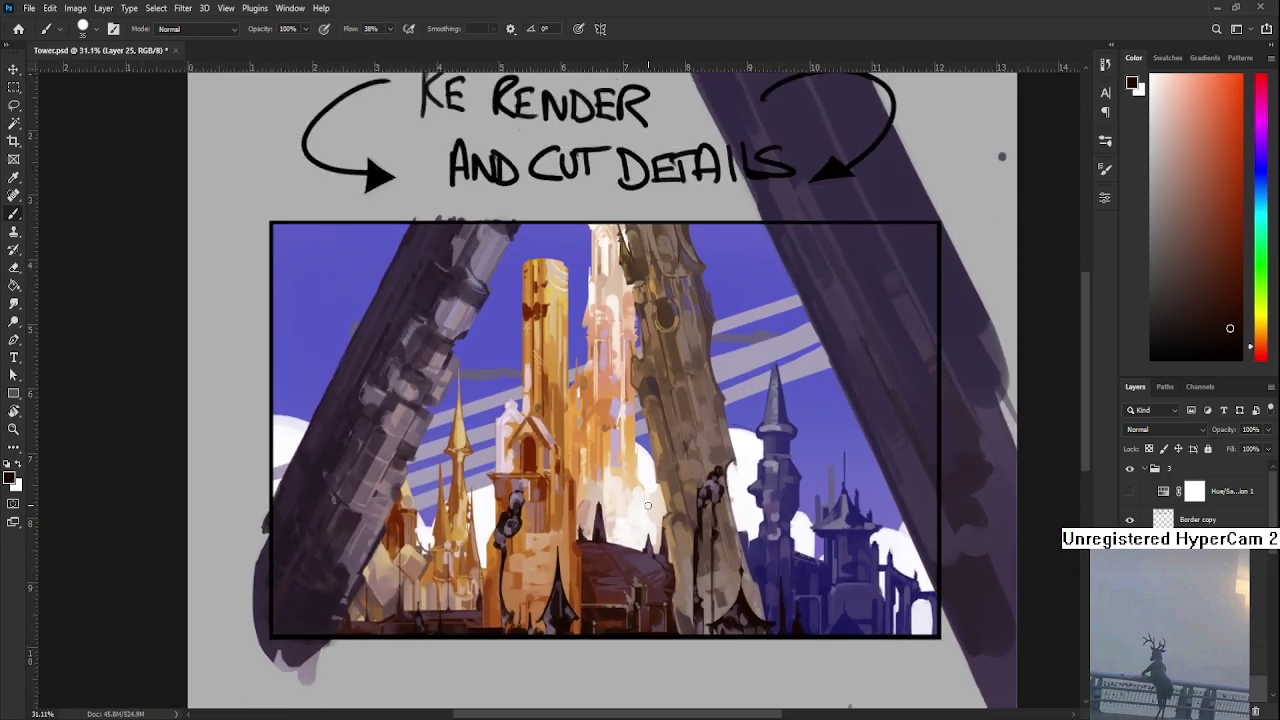
{"action": "scroll", "coordinate": [648, 505], "scroll_direction": "down", "scroll_amount": 2}
{"action": "scroll", "coordinate": [648, 505], "scroll_direction": "up", "scroll_amount": 2}
{"action": "scroll", "coordinate": [511, 425], "scroll_direction": "up", "scroll_amount": 1}
{"action": "left_click_drag", "start_coordinate": [511, 425], "coordinate": [549, 443]}
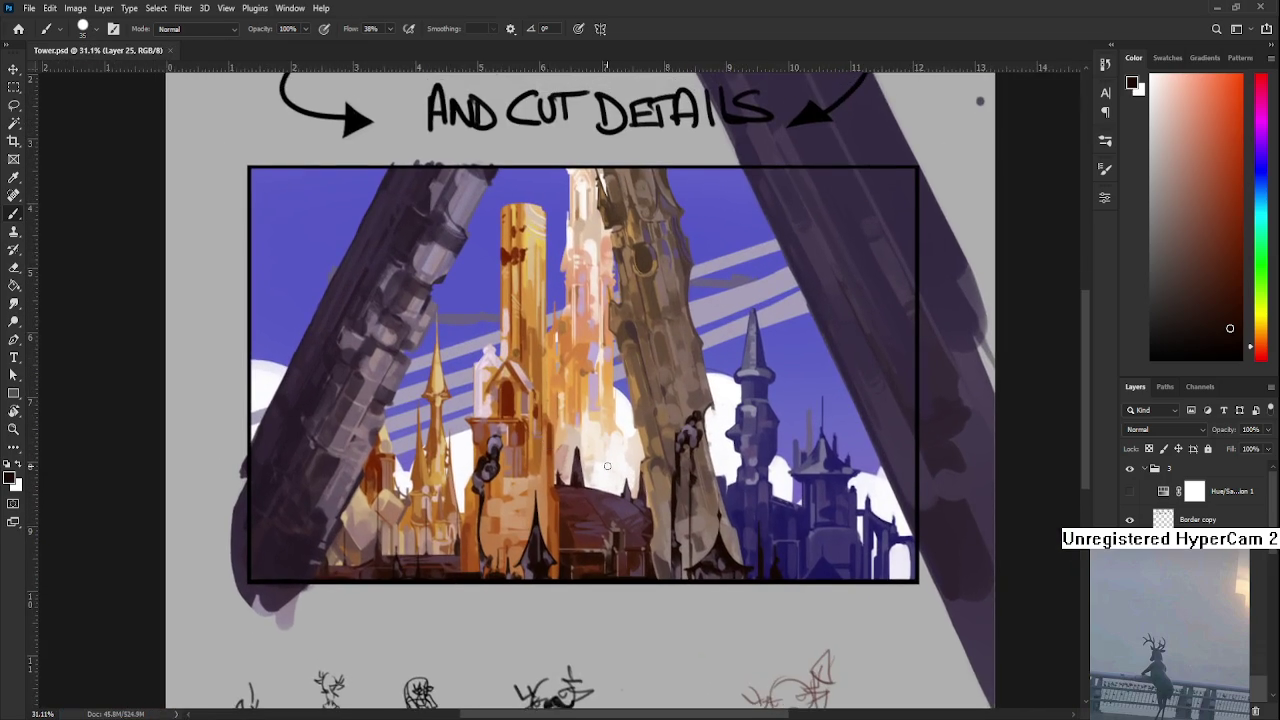
{"action": "scroll", "coordinate": [599, 456], "scroll_direction": "up", "scroll_amount": 1}
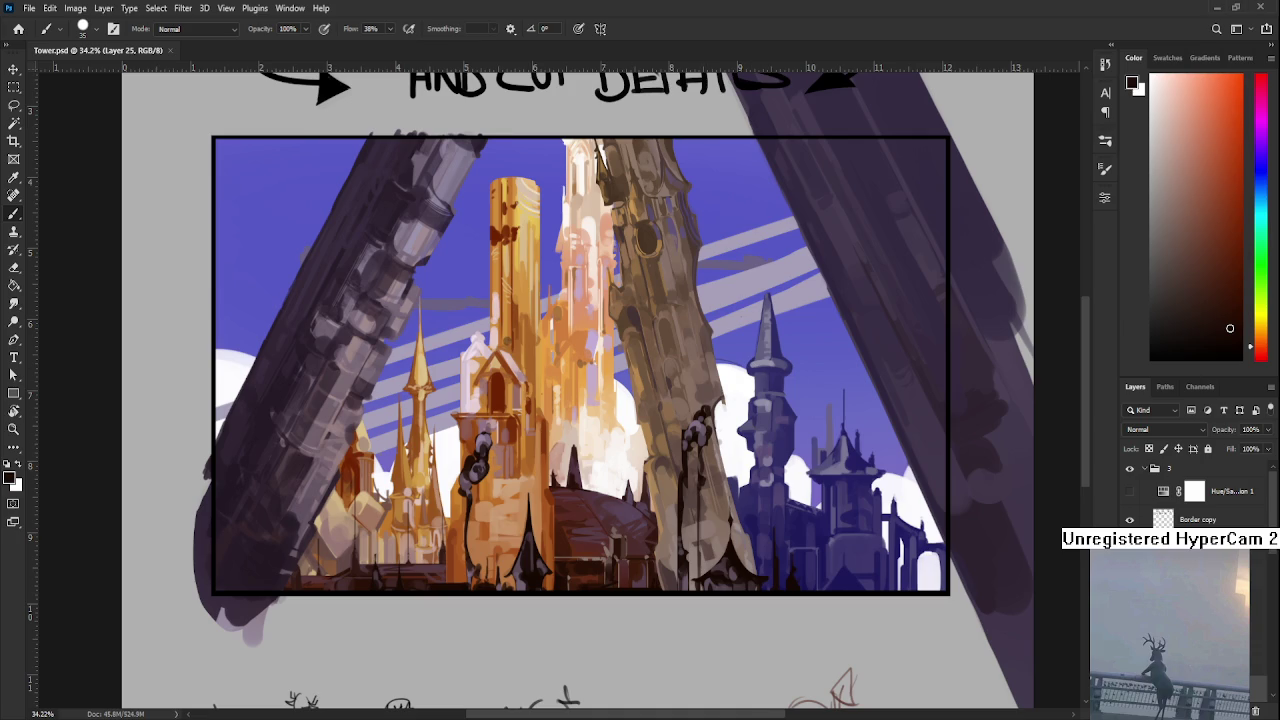
{"action": "scroll", "coordinate": [1195, 495], "scroll_direction": "down", "scroll_amount": 2}
{"action": "scroll", "coordinate": [1195, 495], "scroll_direction": "down", "scroll_amount": 2}
{"action": "scroll", "coordinate": [1195, 495], "scroll_direction": "down", "scroll_amount": 2}
{"action": "scroll", "coordinate": [1195, 495], "scroll_direction": "down", "scroll_amount": 2}
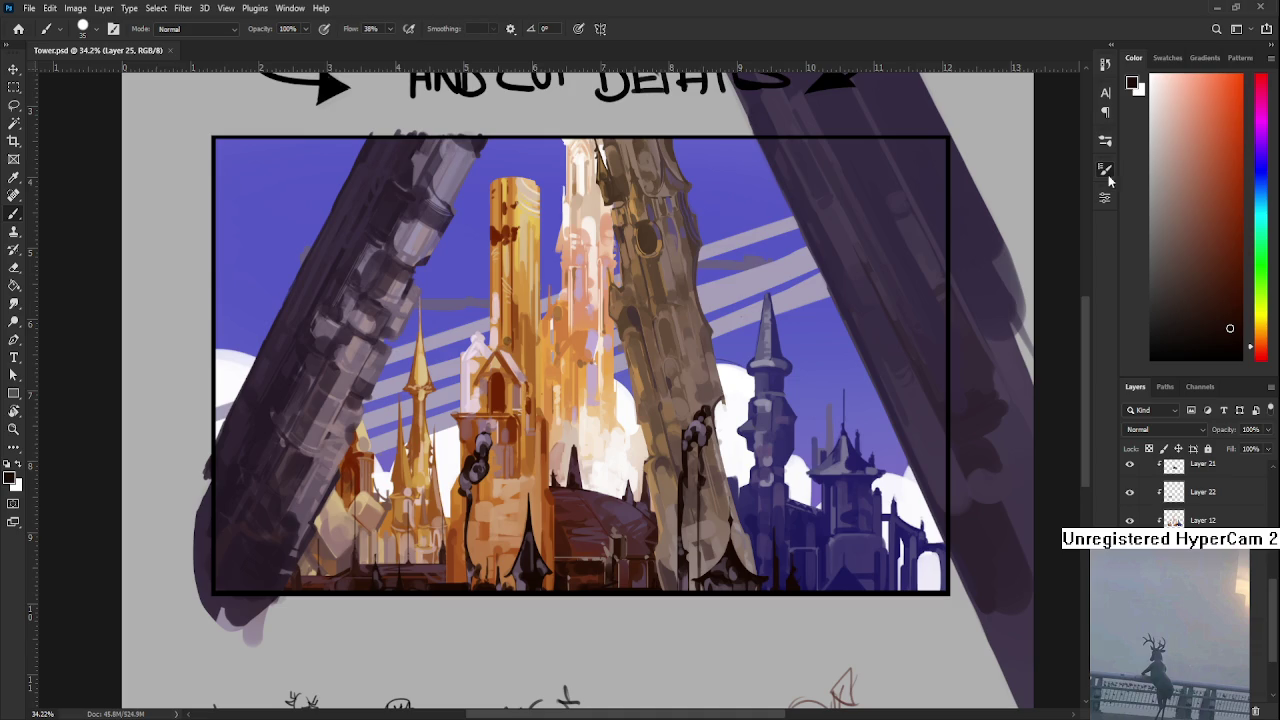
- Shrink the brush, make white the foreground and add Layer 26 above Layer 19
{"action": "key", "text": "bracketleft"}
{"action": "key", "text": "x"}
{"action": "key", "text": "alt+bracketleft"}
{"action": "key", "text": "alt+bracketleft"}
{"action": "key", "text": "alt+bracketleft"}
{"action": "key", "text": "alt+bracketleft"}
{"action": "key", "text": "alt+bracketleft"}
{"action": "key", "text": "alt+bracketleft"}
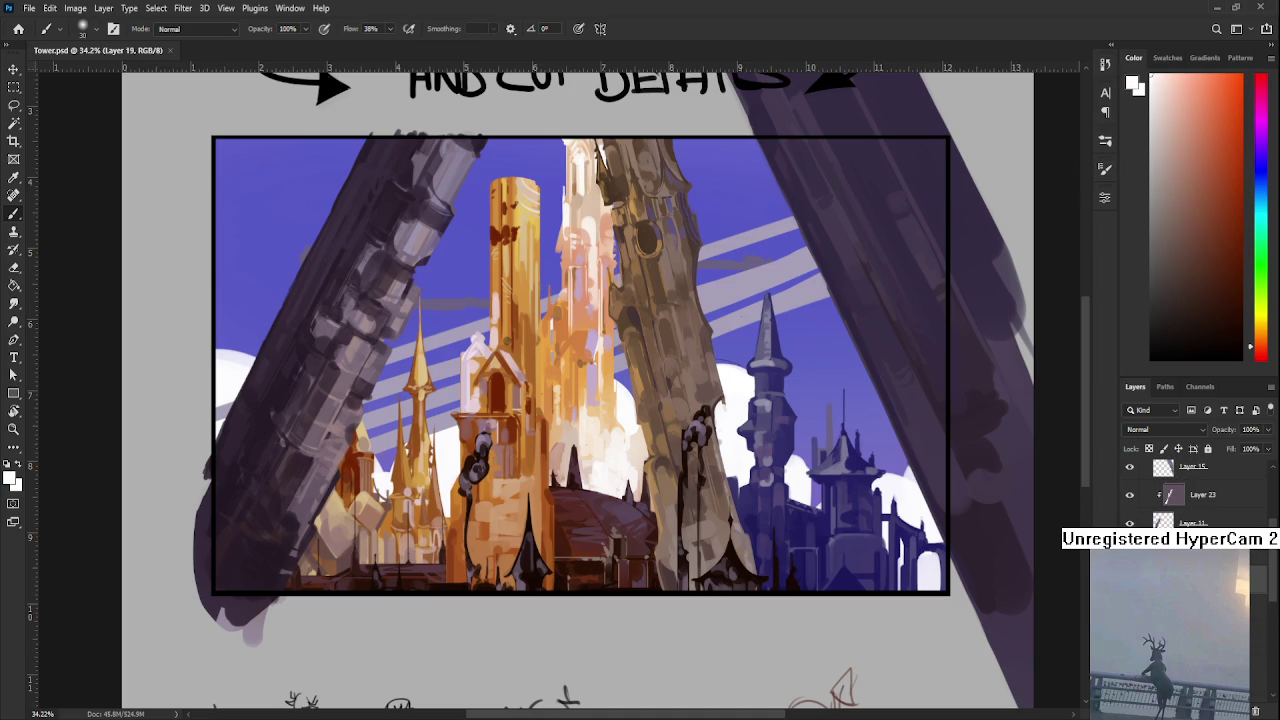
{"action": "key", "text": "ctrl+shift+alt+n"}
- Test a grey haze stroke over the dome roof, compare, and undo it
{"action": "left_click_drag", "start_coordinate": [650, 505], "coordinate": [570, 585]}
{"action": "key", "text": "ctrl+z"}
{"action": "key", "text": "ctrl+shift+z"}
{"action": "key", "text": "ctrl+z"}
{"action": "key", "text": "ctrl+shift+z"}
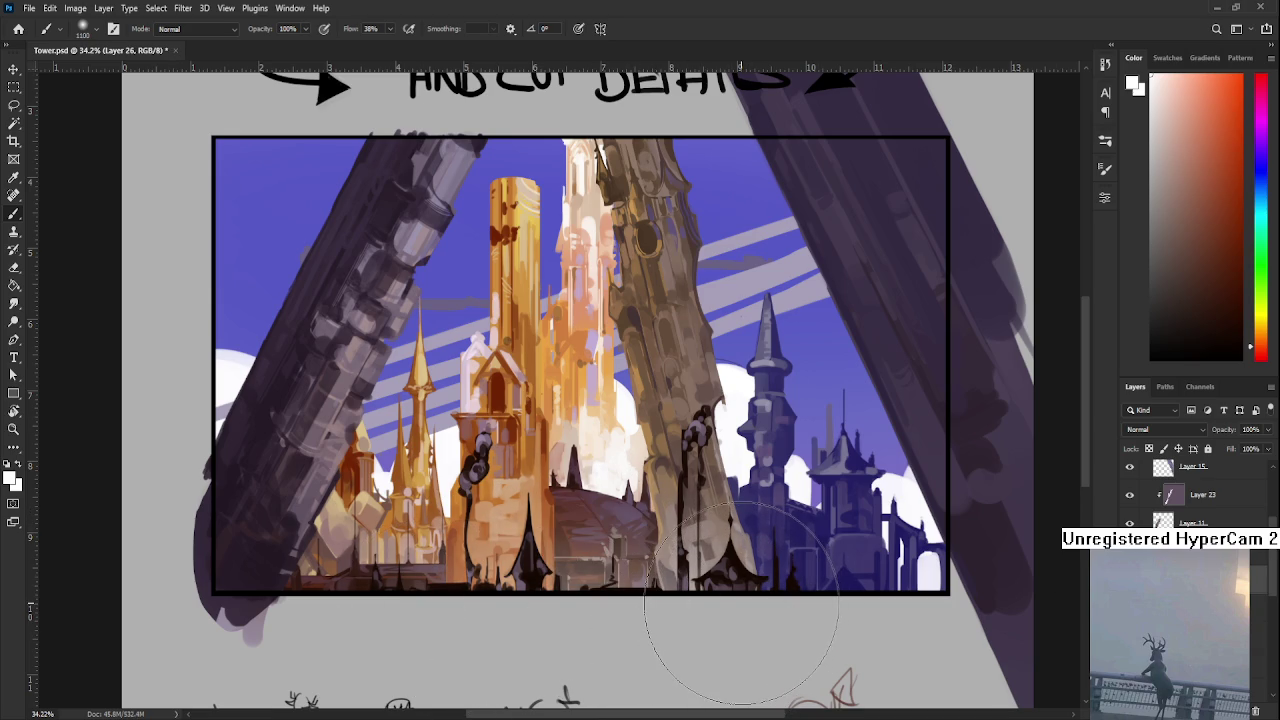
{"action": "key", "text": "ctrl+z"}
{"action": "key", "text": "ctrl+z"}
{"action": "key", "text": "ctrl+z"}
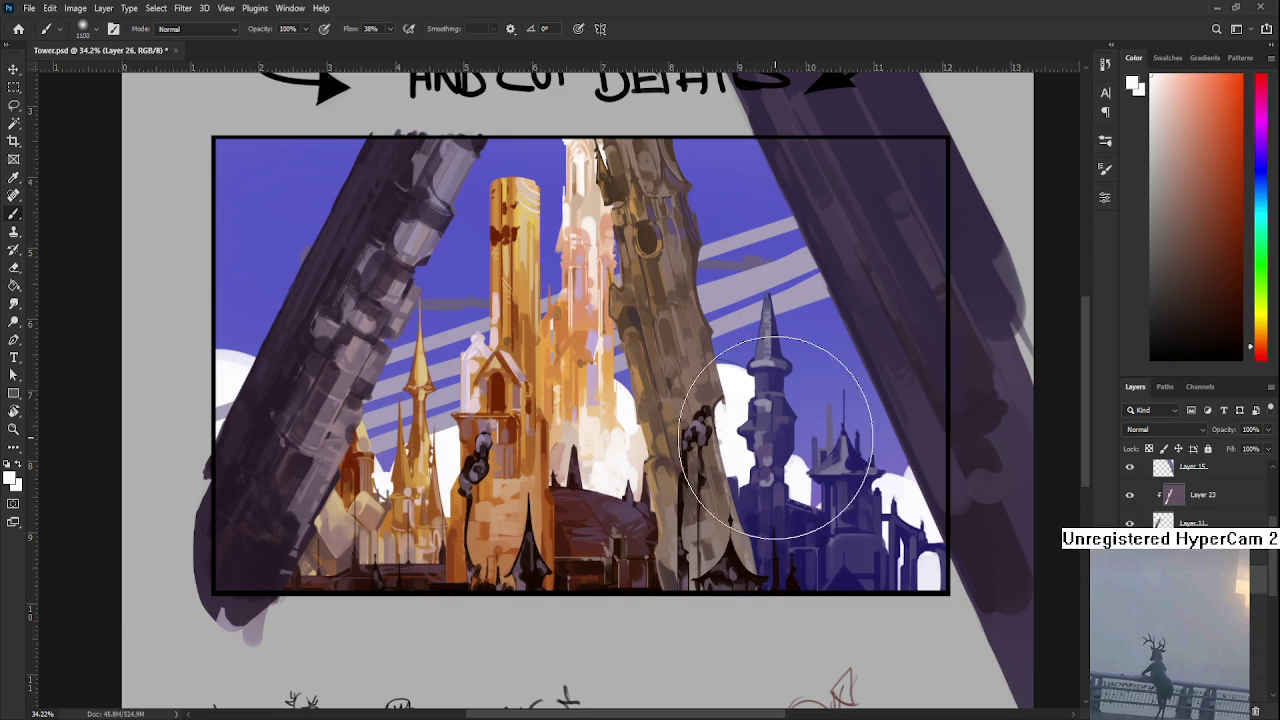
- Fit the whole page in view and return to a much larger brush
{"action": "scroll", "coordinate": [1052, 170], "scroll_direction": "up", "scroll_amount": 10}
{"action": "key", "text": "ctrl+0"}
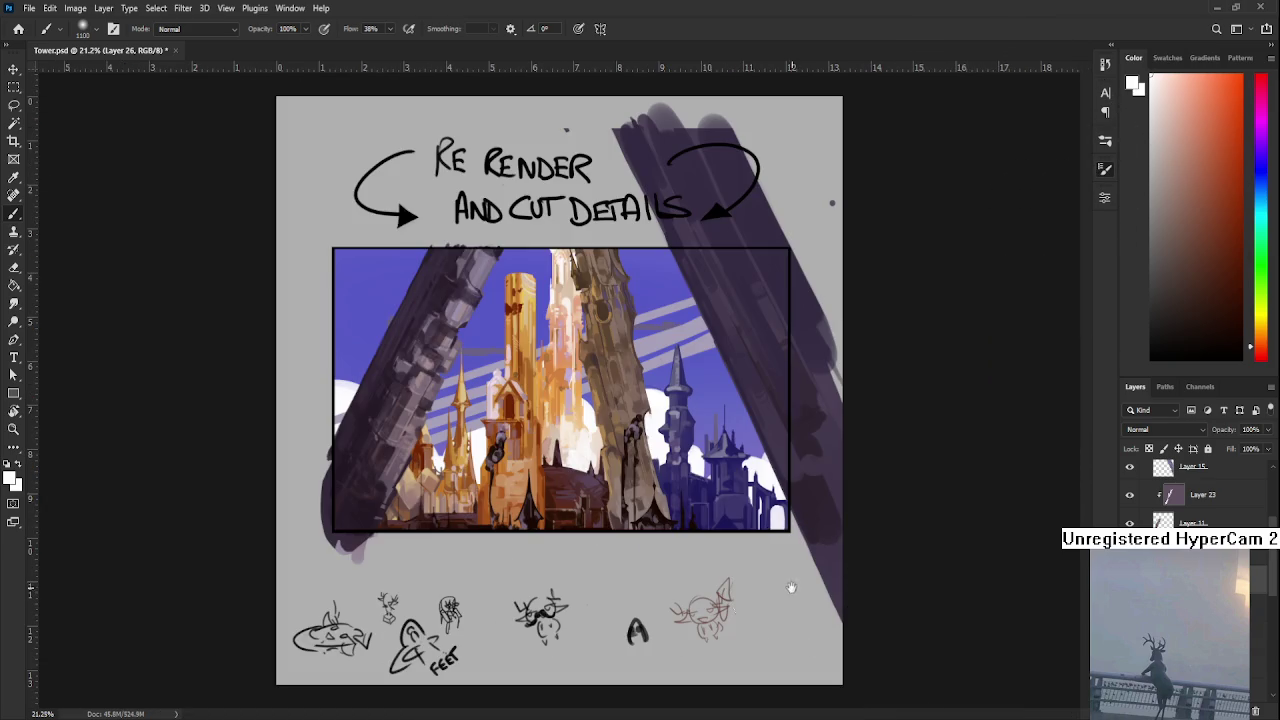
{"action": "left_click", "coordinate": [1105, 140]}
{"action": "key", "text": "e"}
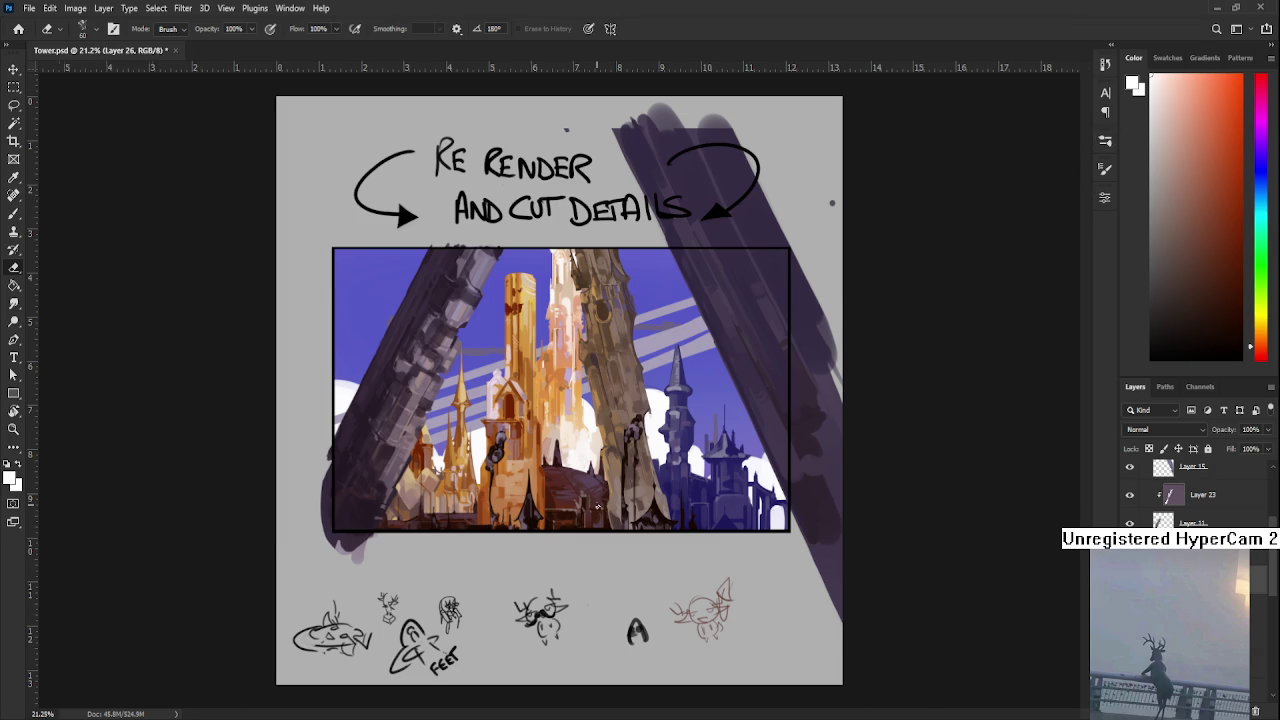
{"action": "scroll", "coordinate": [572, 517], "scroll_direction": "up", "scroll_amount": 3}
{"action": "key", "text": "b"}
{"action": "key", "text": "bracketright"}
{"action": "key", "text": "bracketright"}
{"action": "key", "text": "bracketright"}
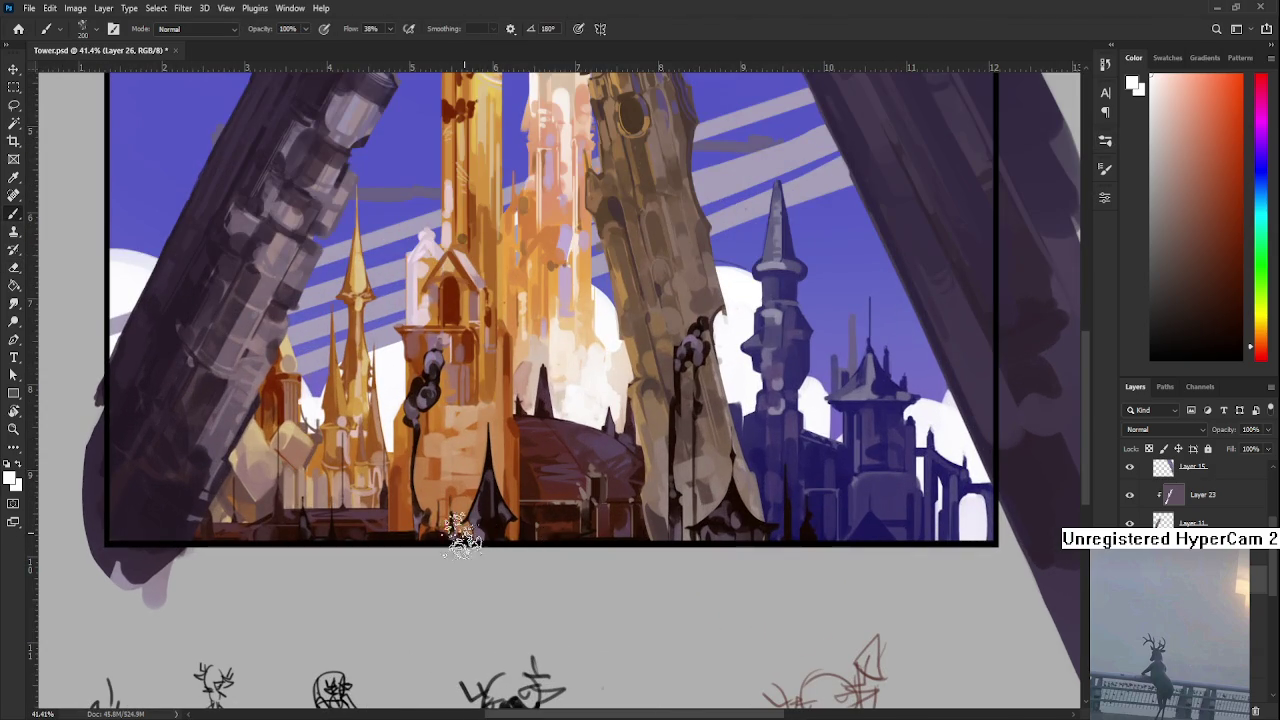
- Dab light texture on the dome base with a 200 px brush, then erase most away
{"action": "mouse_move", "coordinate": [515, 525]}
{"action": "left_mouse_down"}
{"action": "mouse_move", "coordinate": [585, 515]}
{"action": "mouse_move", "coordinate": [550, 545]}
{"action": "mouse_move", "coordinate": [585, 515]}
{"action": "mouse_move", "coordinate": [591, 529]}
{"action": "mouse_move", "coordinate": [508, 514]}
{"action": "mouse_move", "coordinate": [568, 515]}
{"action": "left_mouse_up"}
{"action": "key", "text": "e"}
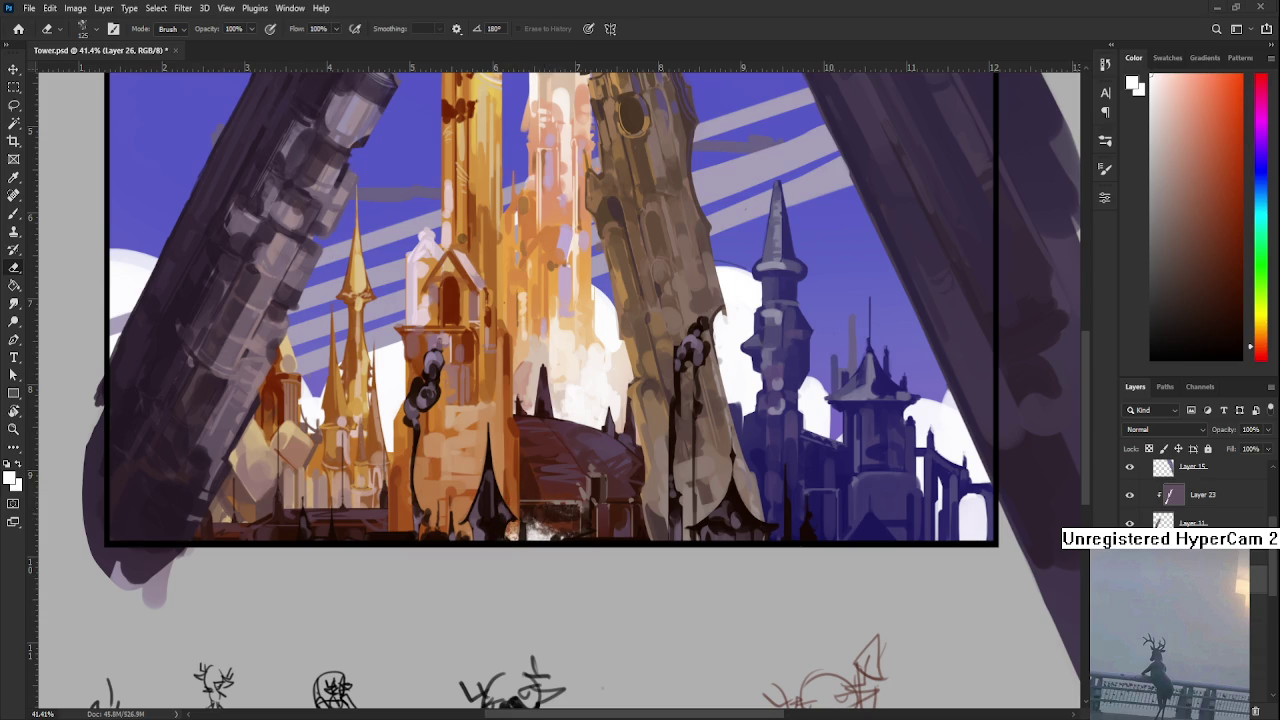
{"action": "scroll", "coordinate": [580, 495], "scroll_direction": "up", "scroll_amount": 1}
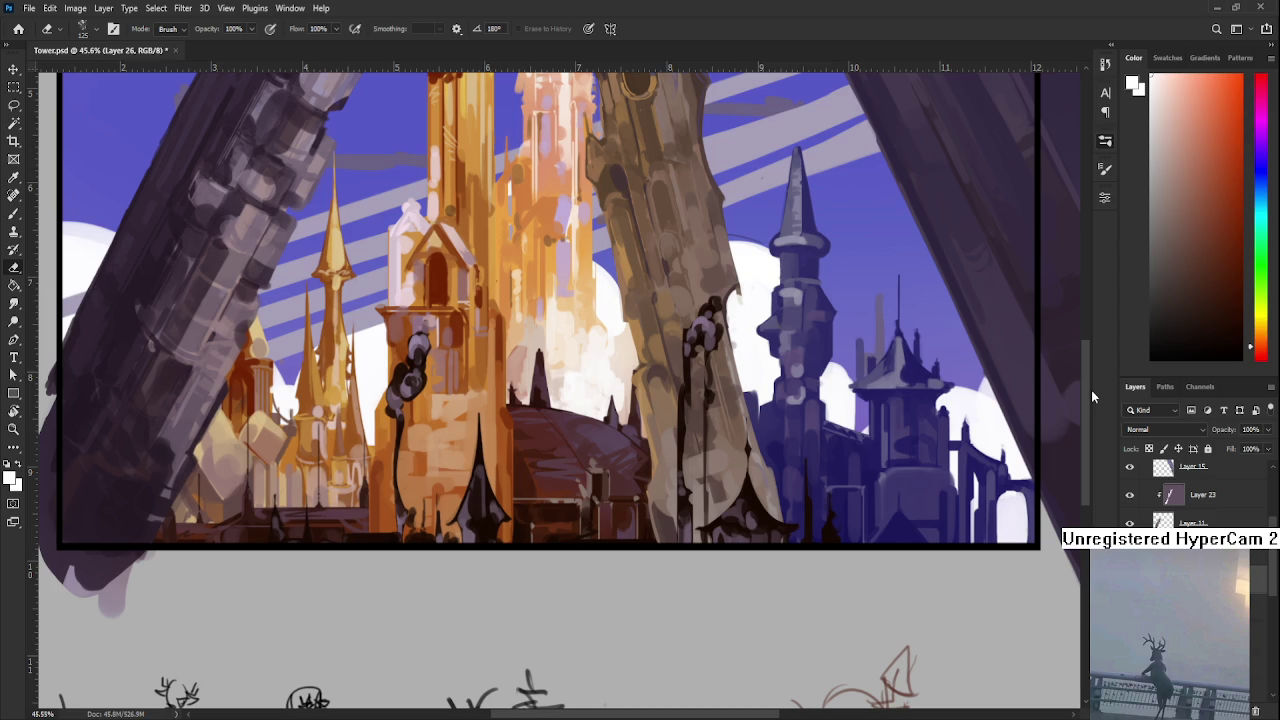
{"action": "key", "text": "period"}
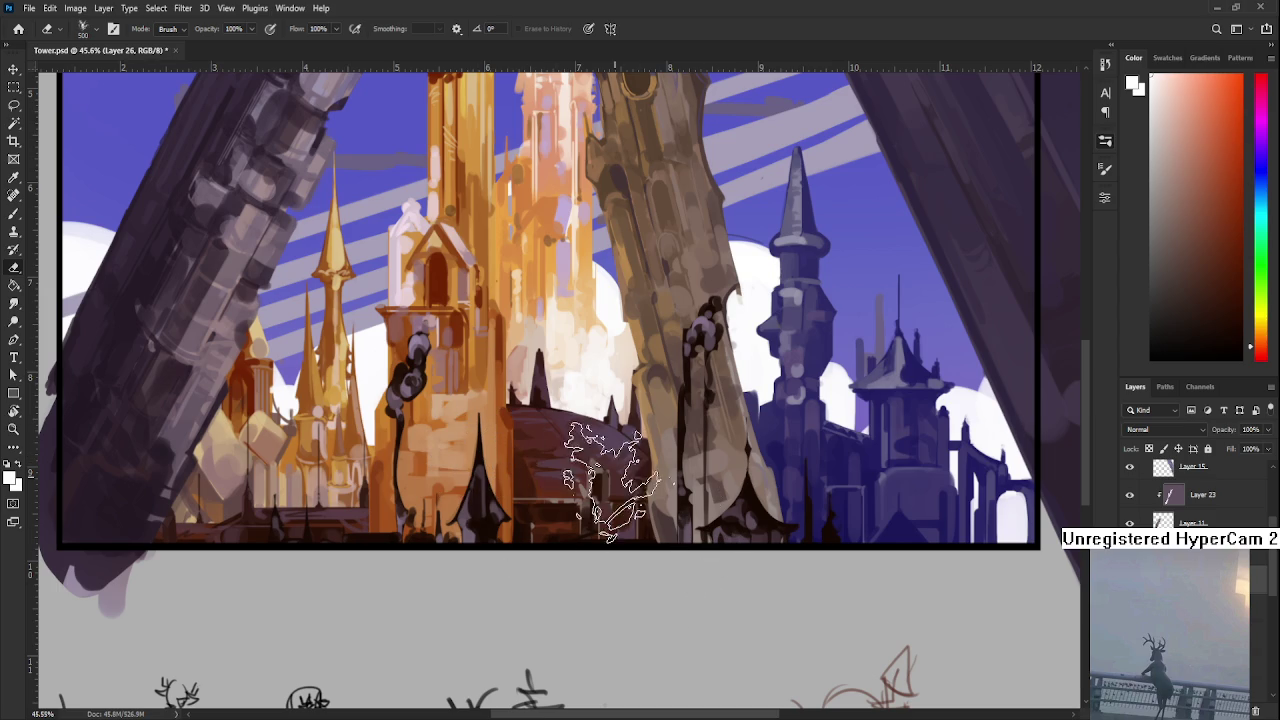
{"action": "key", "text": "b"}
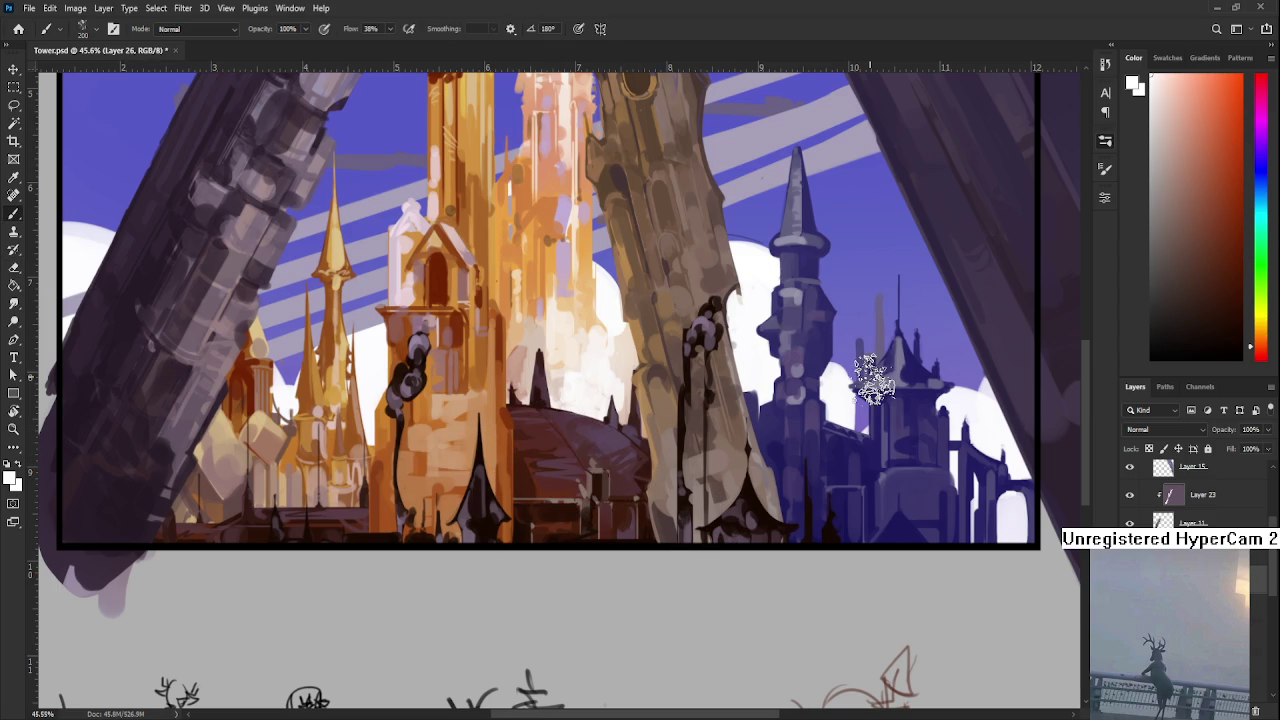
{"action": "key", "text": "e"}
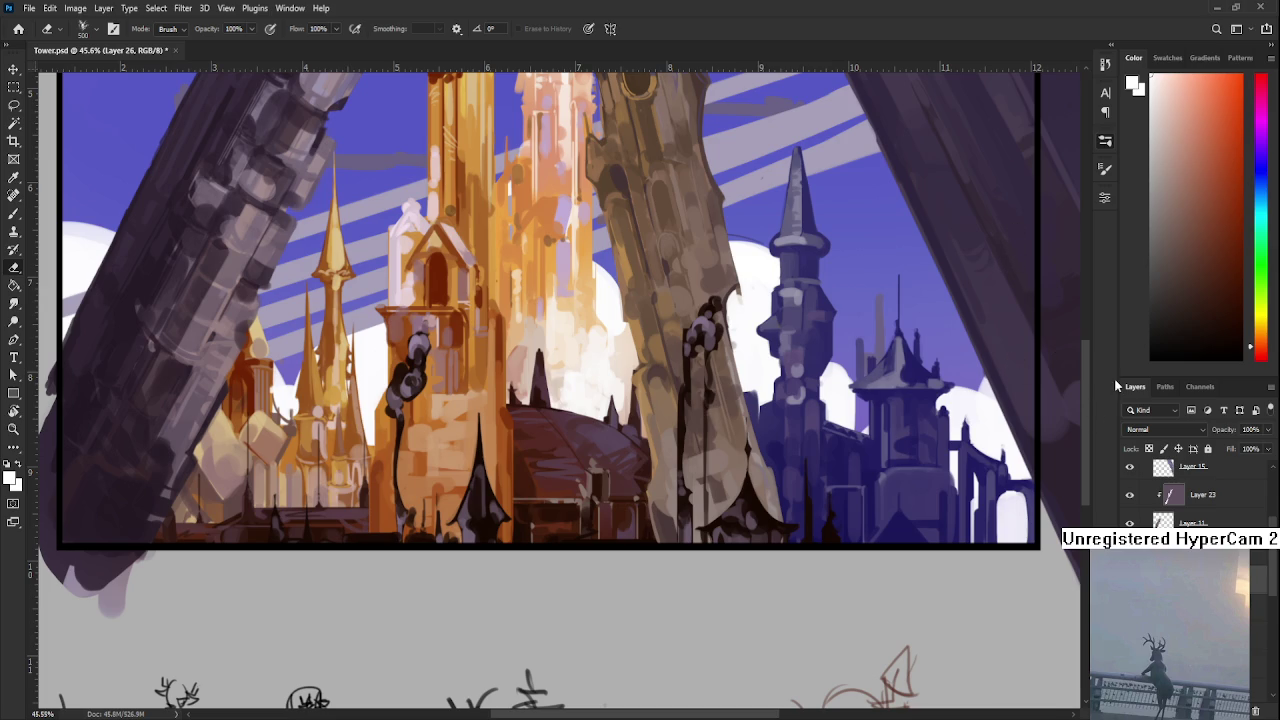
{"action": "key", "text": "bracketleft"}
{"action": "key", "text": "bracketleft"}
{"action": "key", "text": "bracketleft"}
{"action": "key", "text": "b"}
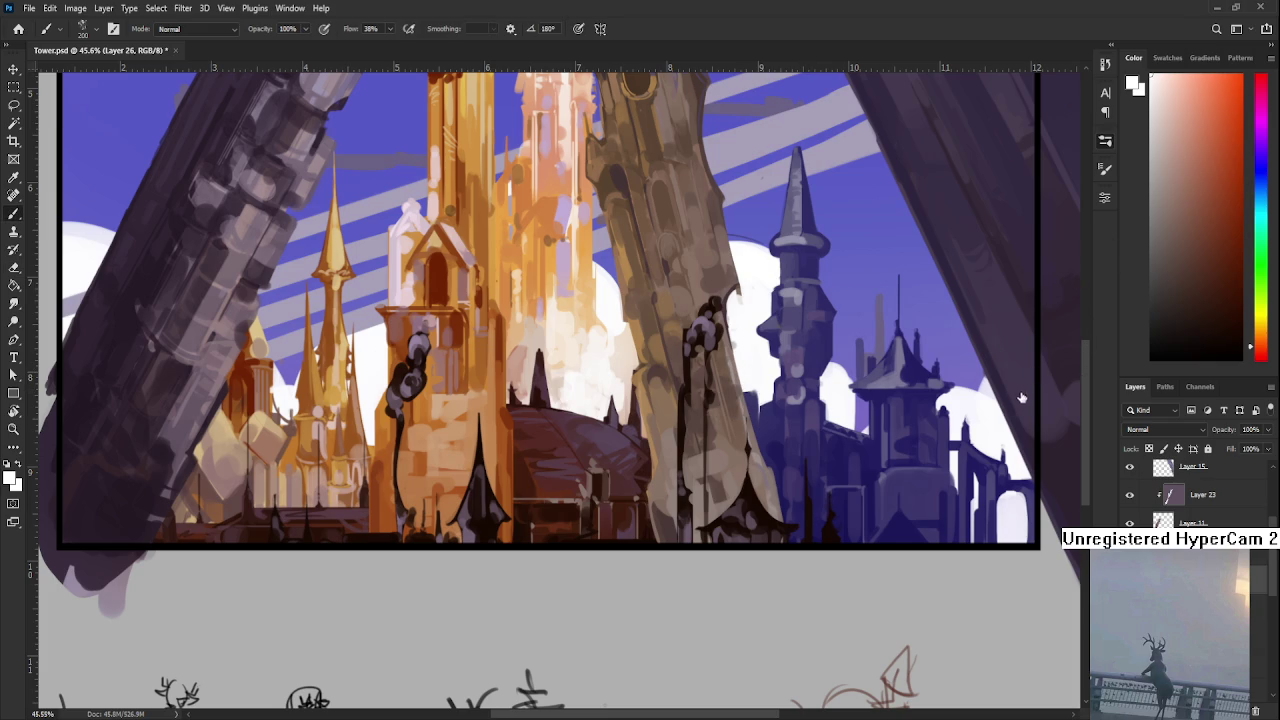
- Try white strokes on the dome and its lower edge, then undo them
{"action": "left_click_drag", "start_coordinate": [592, 414], "coordinate": [565, 520]}
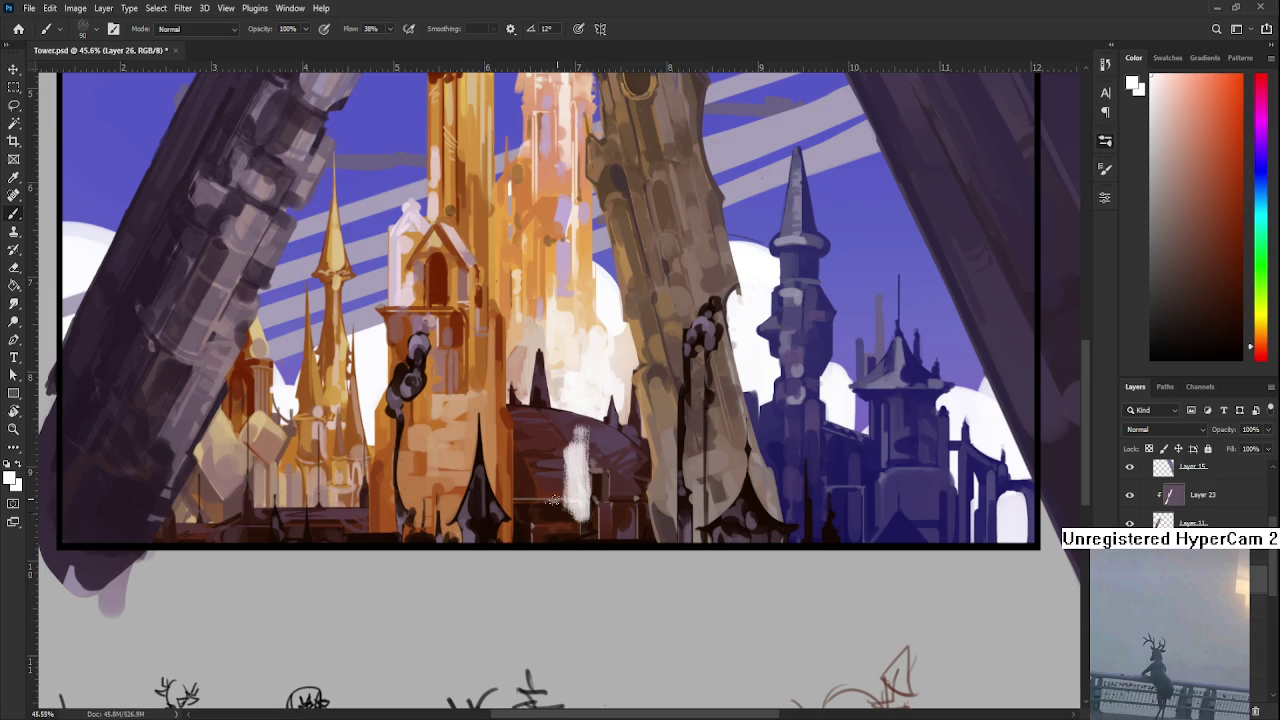
{"action": "scroll", "coordinate": [565, 515], "scroll_direction": "up", "scroll_amount": 1}
{"action": "key", "text": "ctrl+z"}
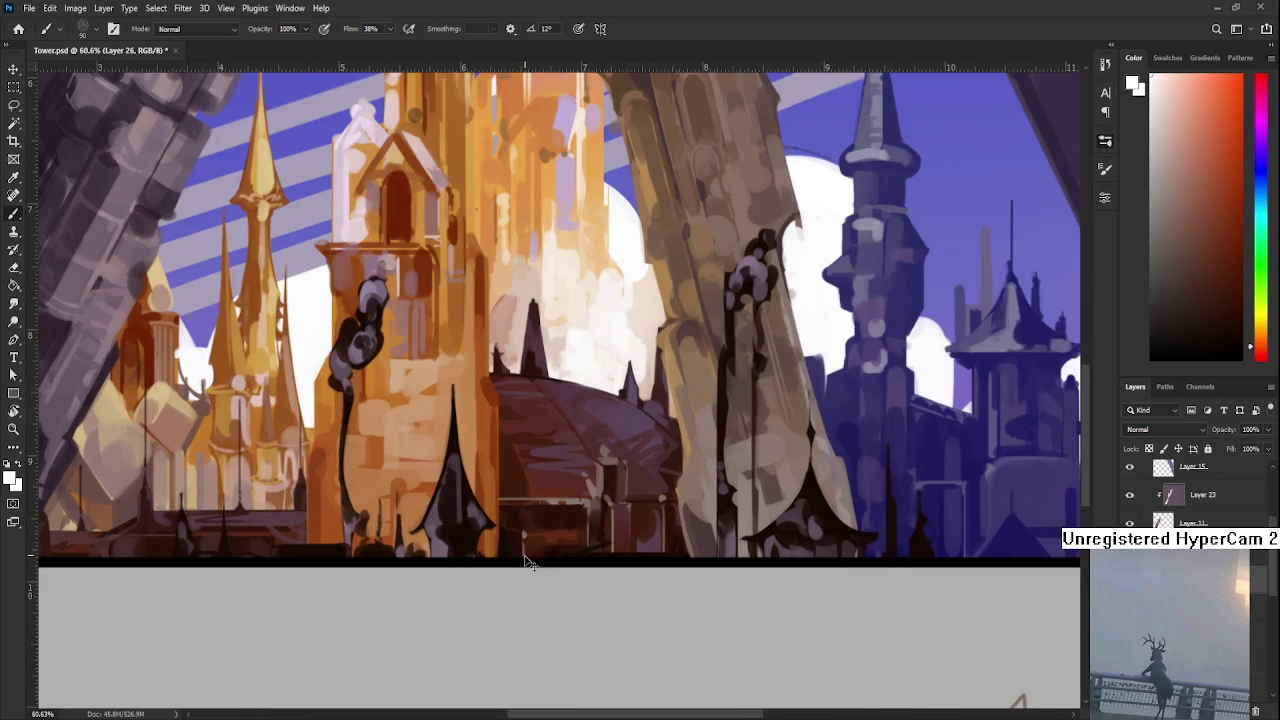
{"action": "mouse_move", "coordinate": [520, 545]}
{"action": "left_mouse_down"}
{"action": "mouse_move", "coordinate": [505, 478]}
{"action": "mouse_move", "coordinate": [544, 550]}
{"action": "left_mouse_up"}
{"action": "key", "text": "ctrl+z"}
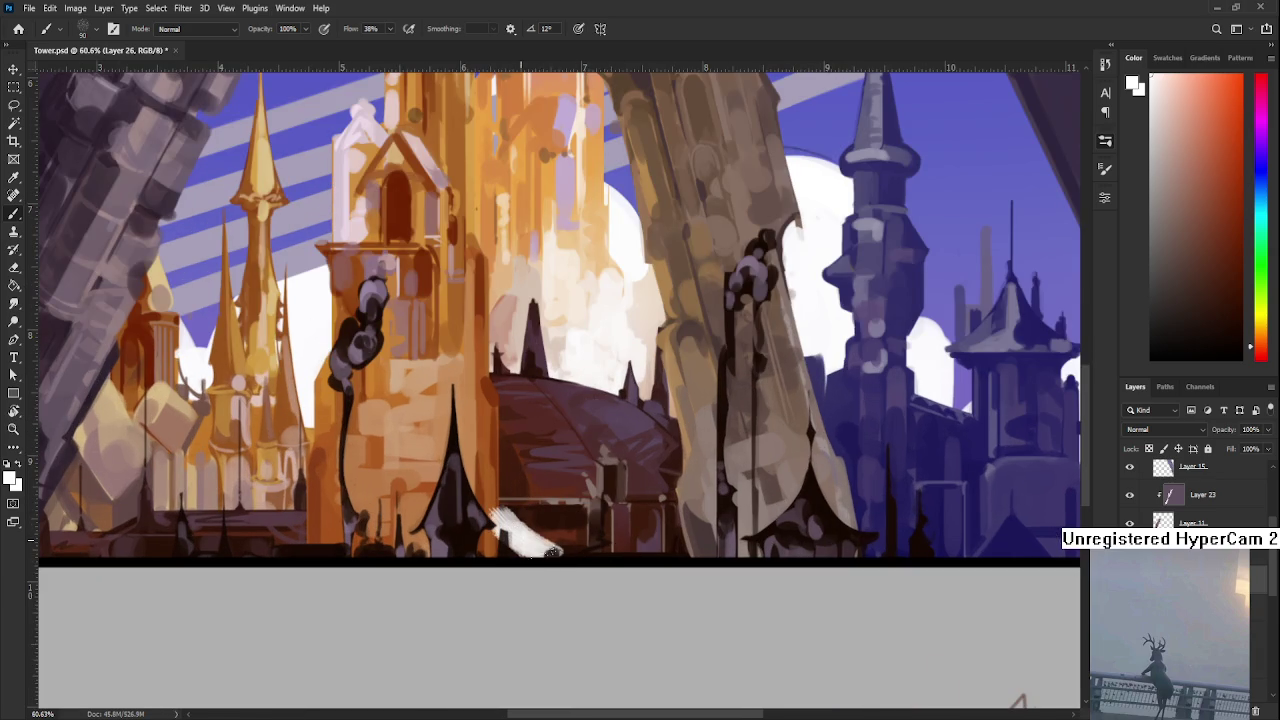
- Reframe the view on the tower base and pick a near-white painting colour
{"action": "key", "text": "e"}
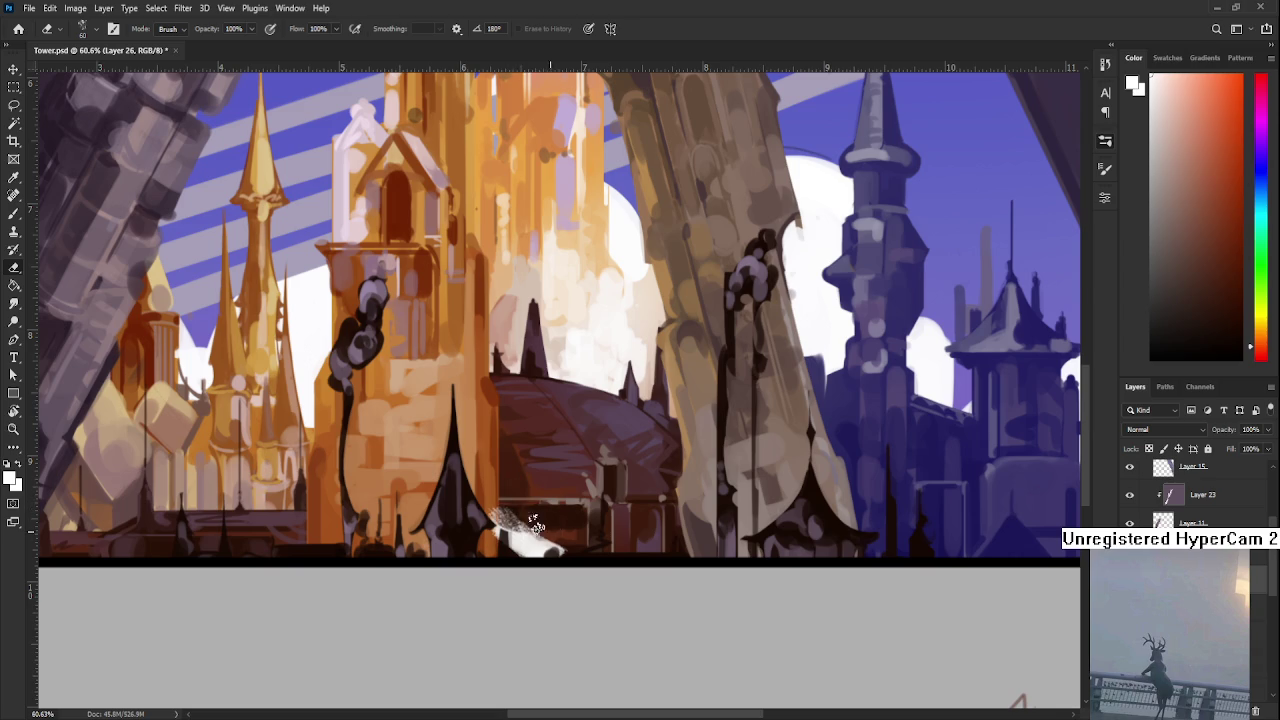
{"action": "left_click_drag", "start_coordinate": [440, 416], "coordinate": [685, 493]}
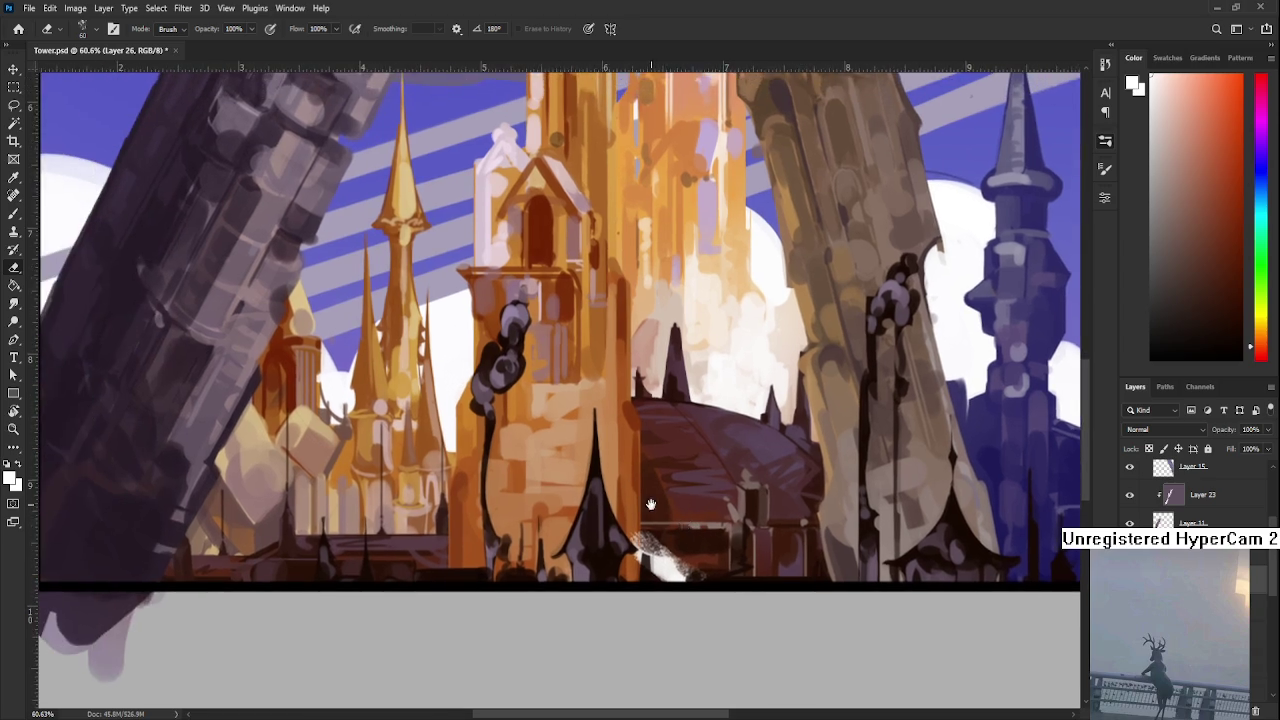
{"action": "key", "text": "b"}
{"action": "left_click", "coordinate": [587, 600], "text": "alt"}
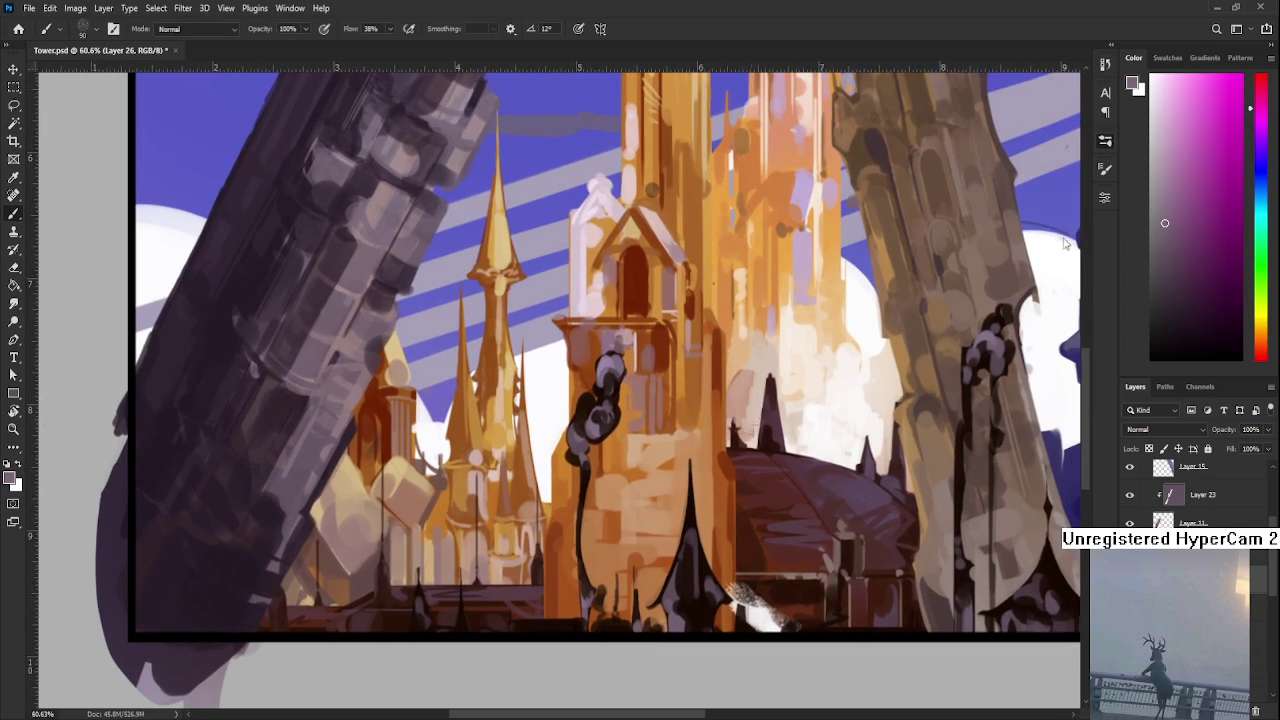
{"action": "left_click", "coordinate": [1153, 162]}
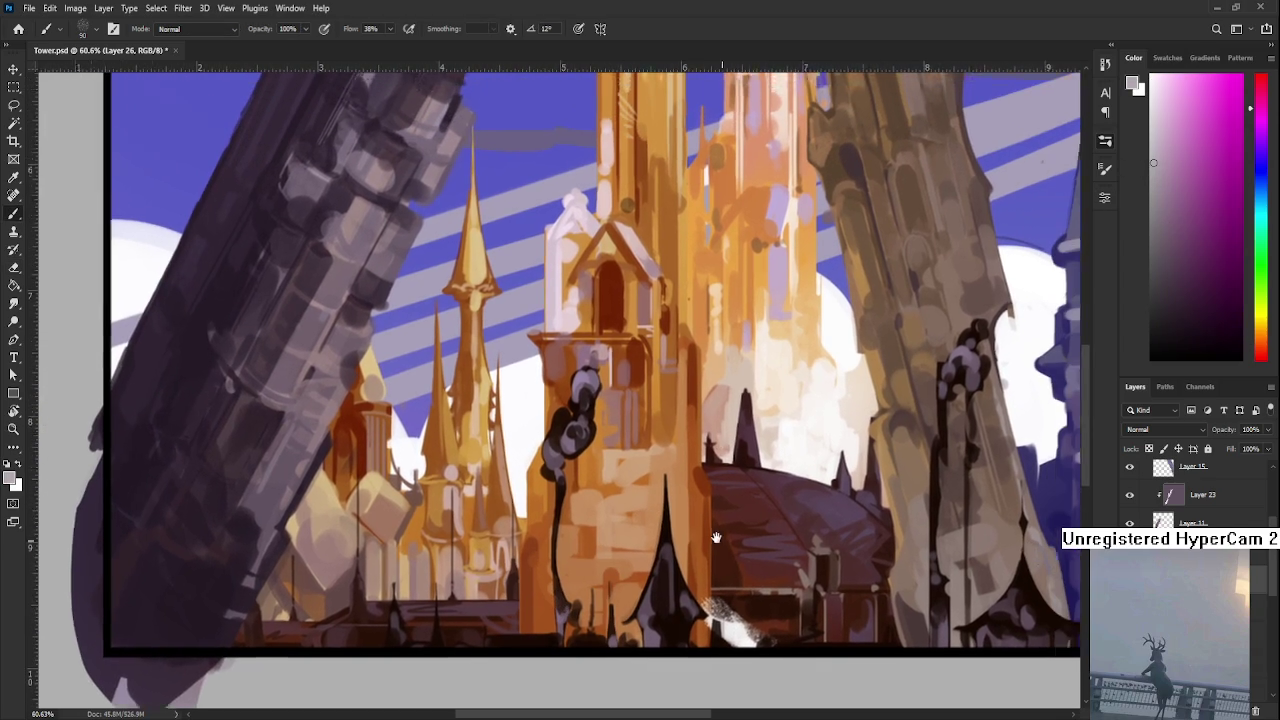
{"action": "left_click_drag", "start_coordinate": [718, 622], "coordinate": [518, 598]}
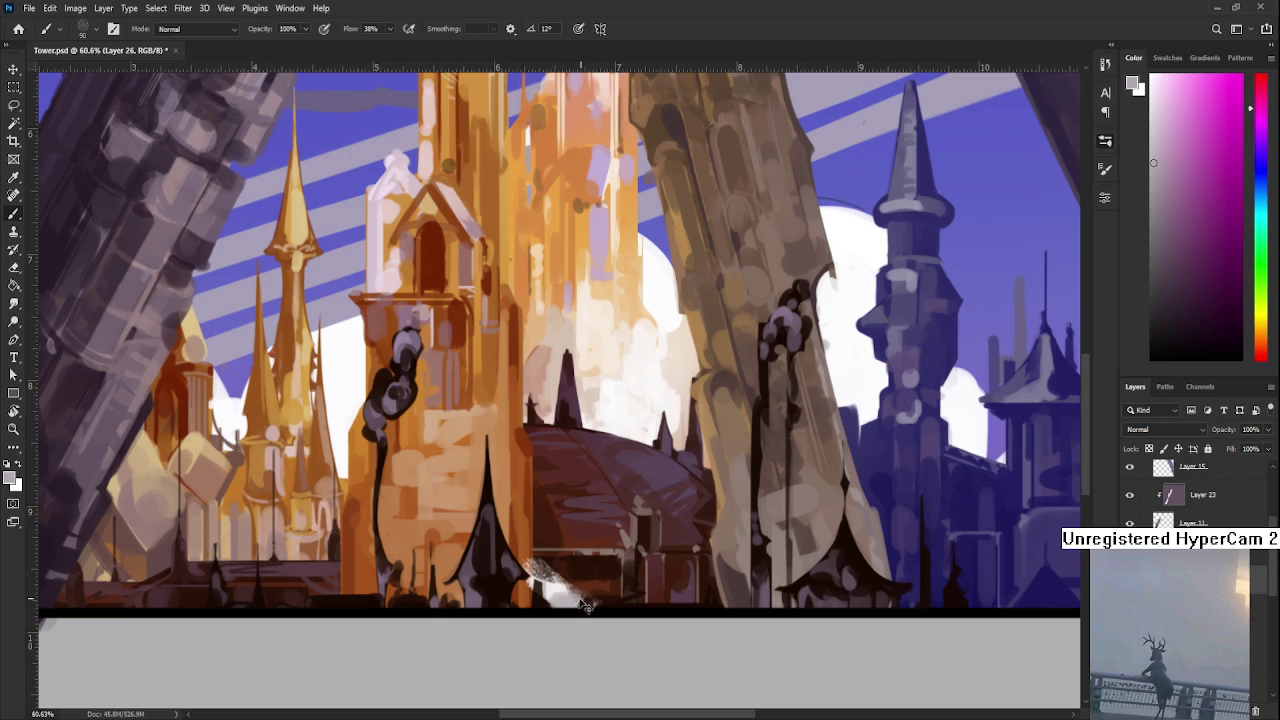
{"action": "left_click_drag", "start_coordinate": [566, 600], "coordinate": [585, 577]}
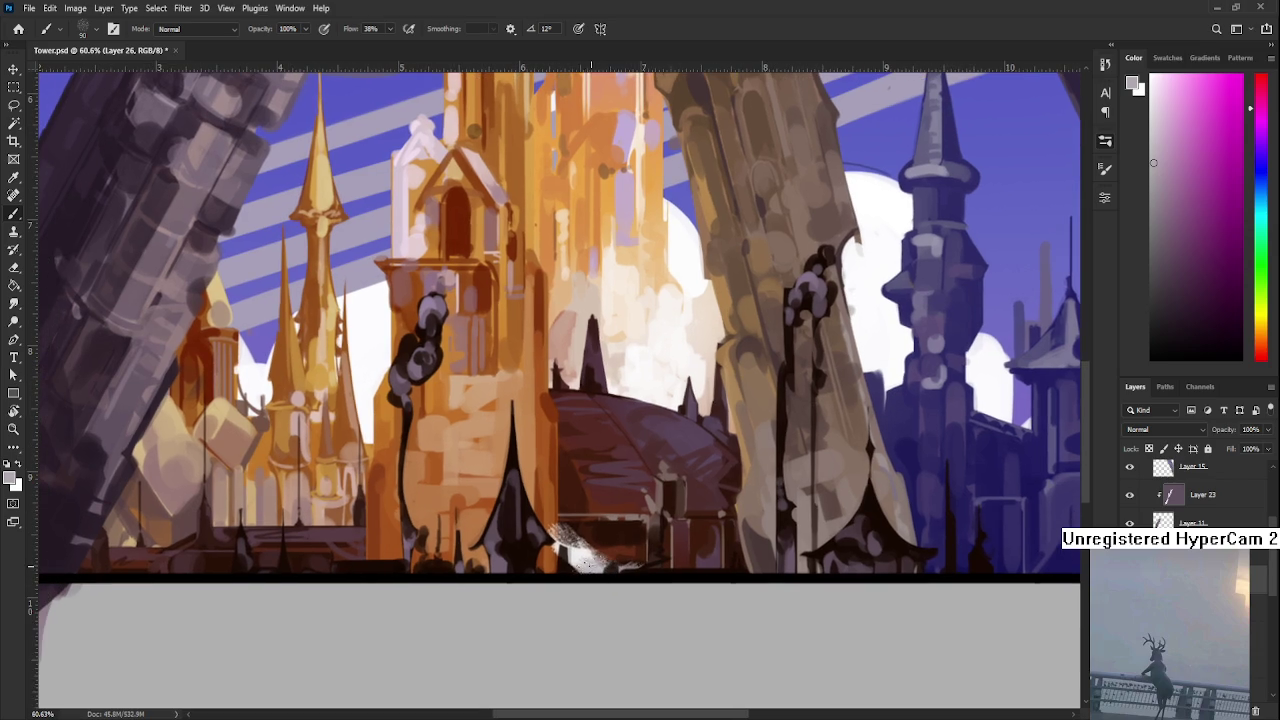
{"action": "left_click", "coordinate": [595, 553], "text": "alt"}
- Paint near-white haze strokes and dabs along the golden tower's base
{"action": "left_click", "coordinate": [610, 536], "text": "alt"}
{"action": "mouse_move", "coordinate": [615, 560]}
{"action": "left_mouse_down"}
{"action": "mouse_move", "coordinate": [650, 538]}
{"action": "mouse_move", "coordinate": [635, 540]}
{"action": "mouse_move", "coordinate": [640, 562]}
{"action": "mouse_move", "coordinate": [629, 548]}
{"action": "left_mouse_up"}
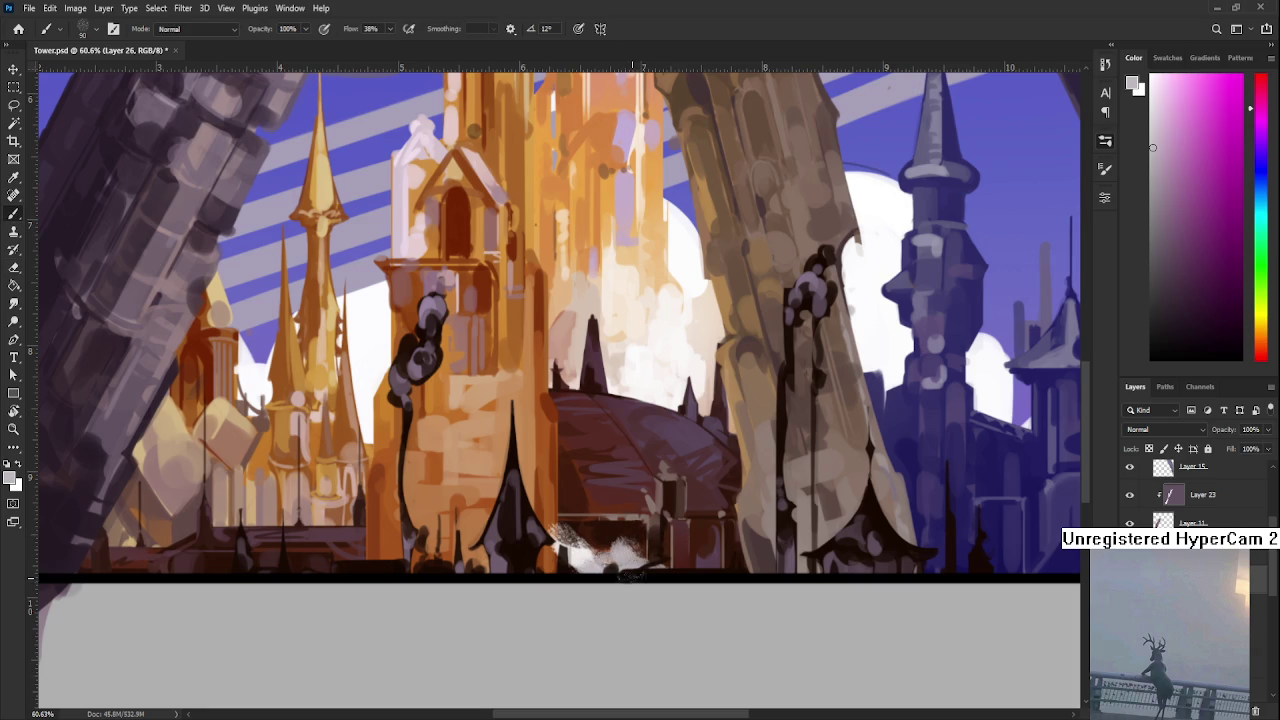
{"action": "left_click", "coordinate": [575, 540], "text": "alt"}
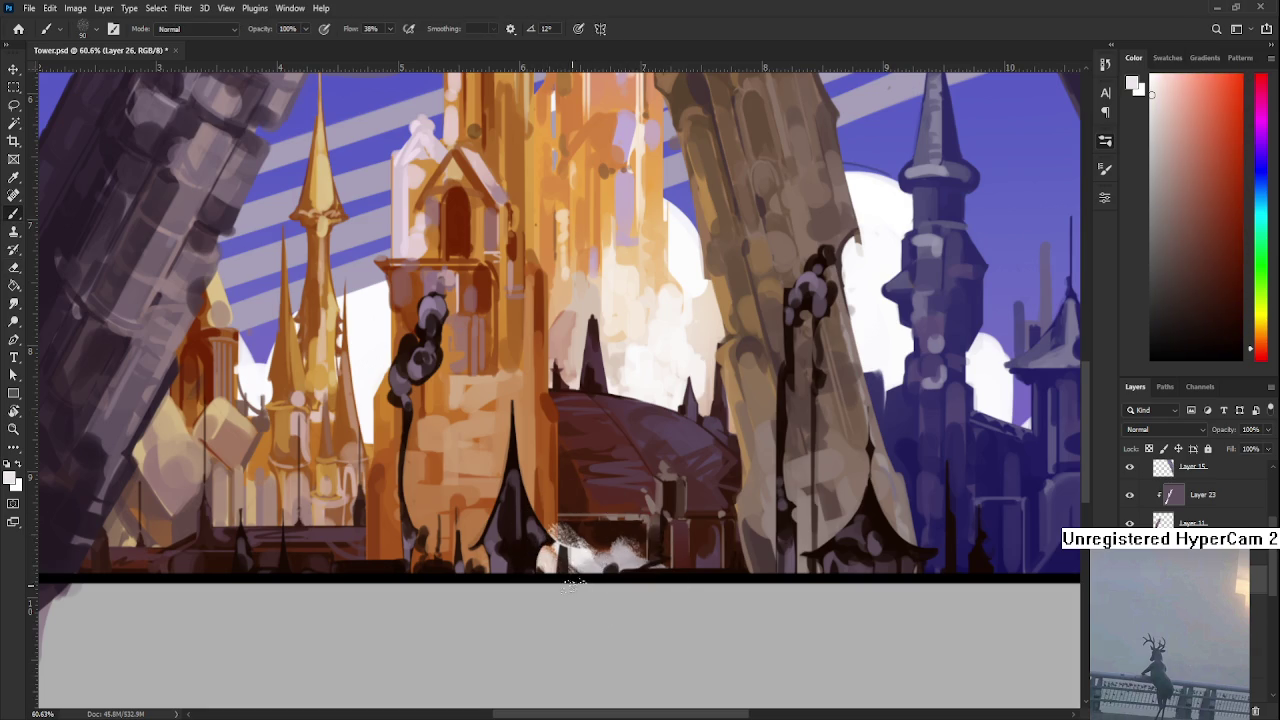
{"action": "left_click_drag", "start_coordinate": [580, 566], "coordinate": [590, 535]}
{"action": "scroll", "coordinate": [600, 525], "scroll_direction": "down", "scroll_amount": 3}
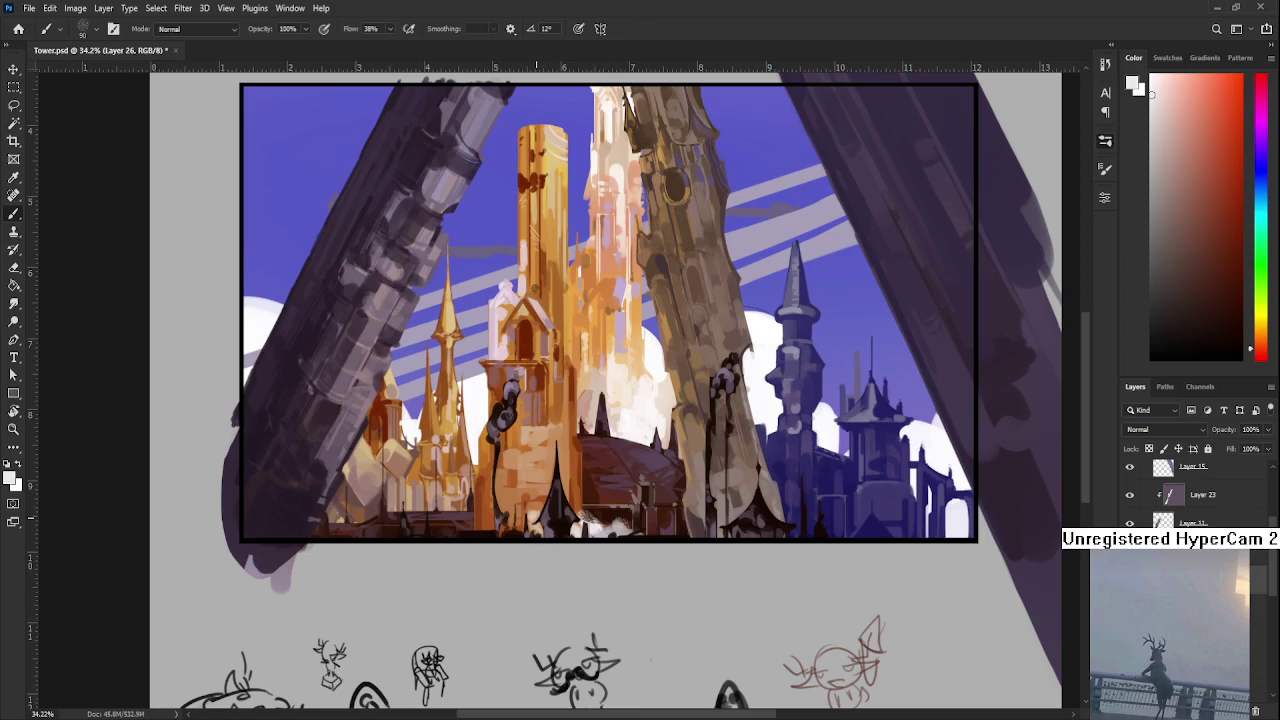
{"action": "left_click", "coordinate": [595, 522]}
- Erase part of the haze at the tower base to clean its edges
{"action": "key", "text": "e"}
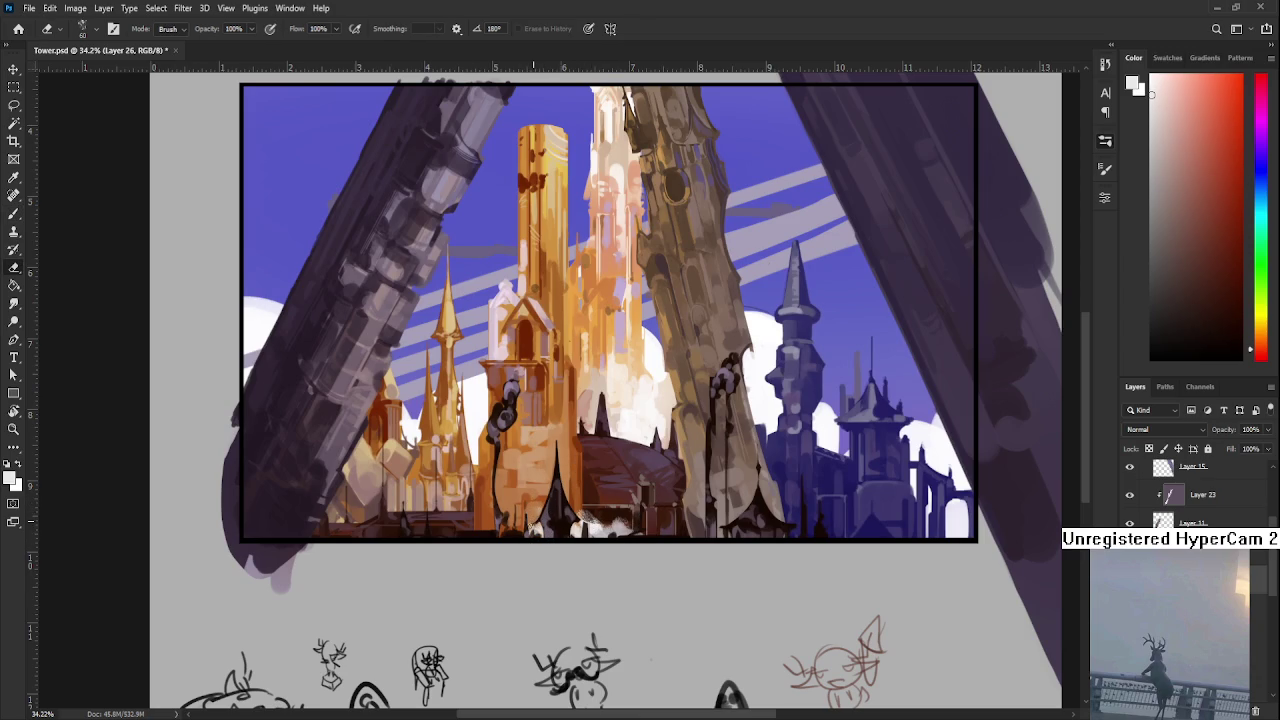
{"action": "left_click_drag", "start_coordinate": [526, 520], "coordinate": [519, 516]}
{"action": "left_click_drag", "start_coordinate": [510, 521], "coordinate": [486, 501]}
{"action": "key", "text": "b"}
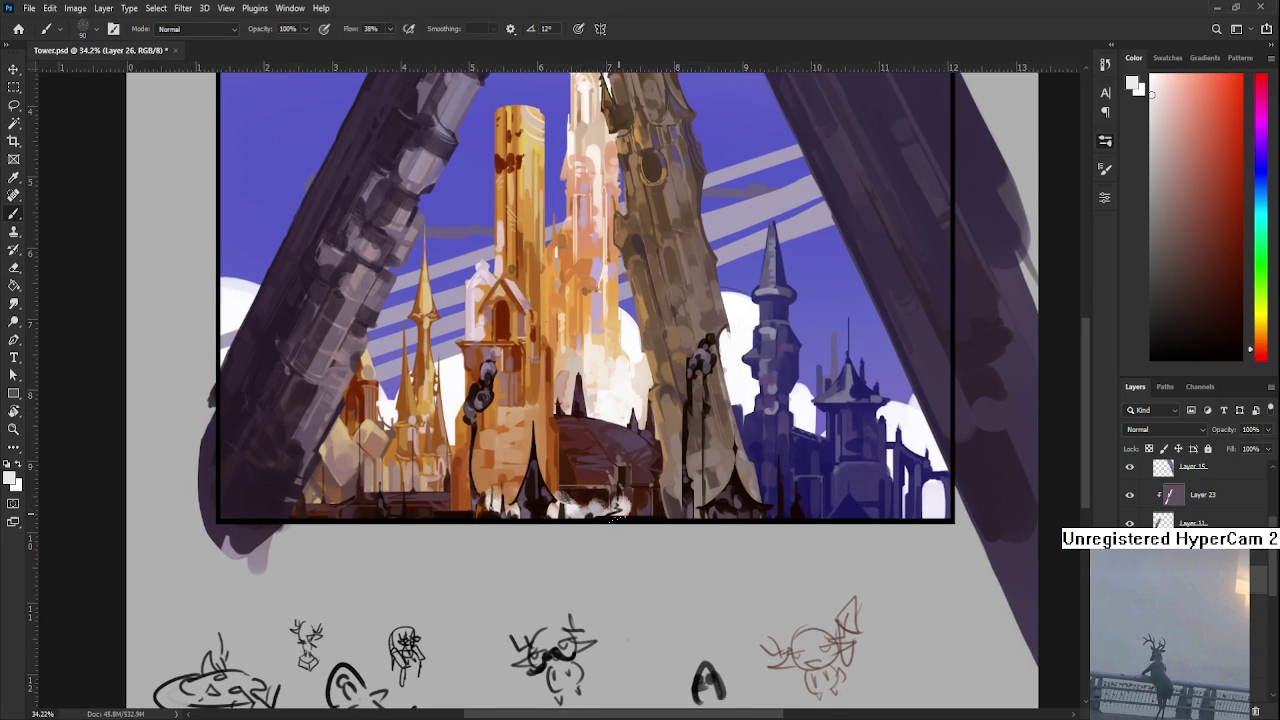
{"action": "key", "text": "e"}
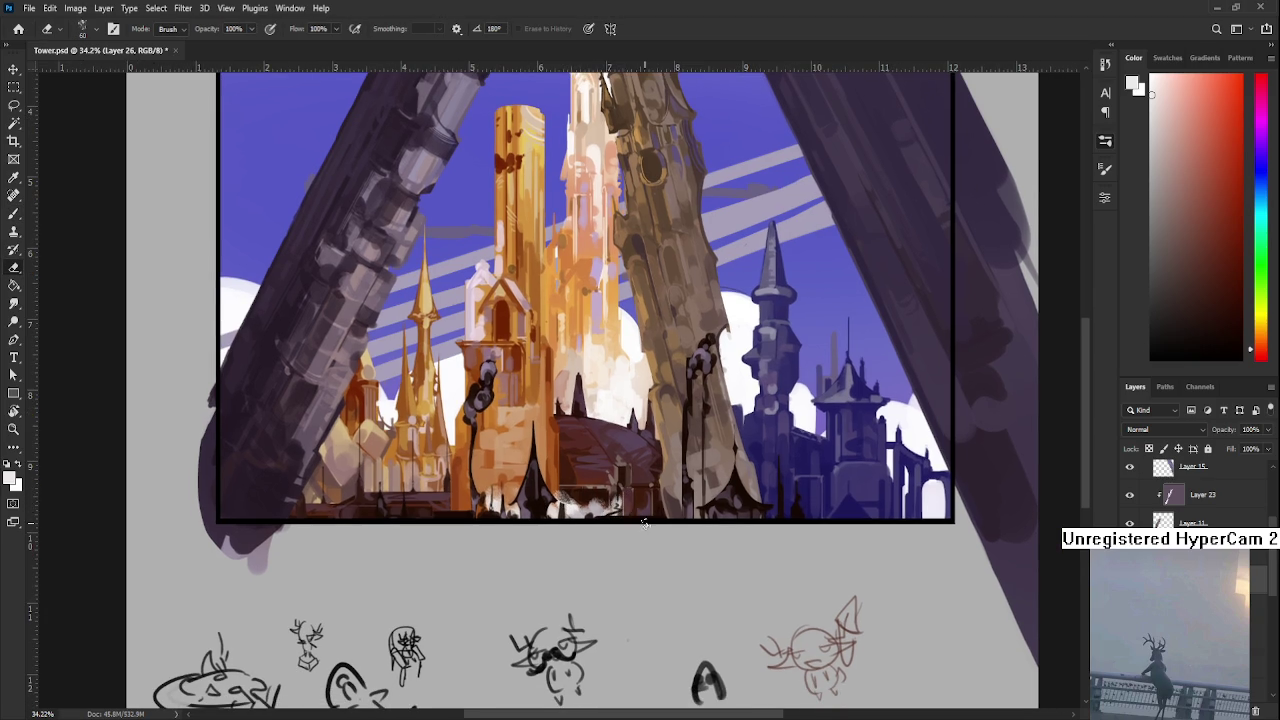
{"action": "scroll", "coordinate": [640, 520], "scroll_direction": "up", "scroll_amount": 5}
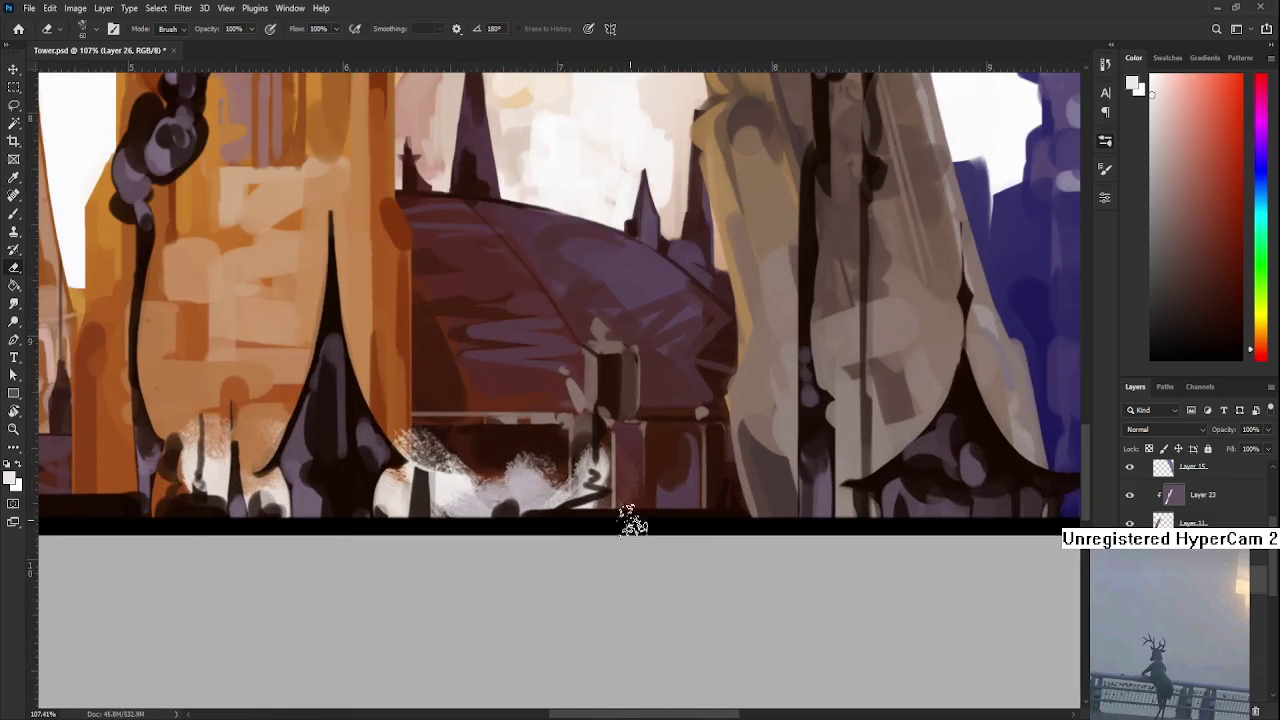
- On Layer 25, erase stray white fuzz at the tower base
{"action": "scroll", "coordinate": [571, 528], "scroll_direction": "down", "scroll_amount": 2}
{"action": "key", "text": "ctrl+e"}
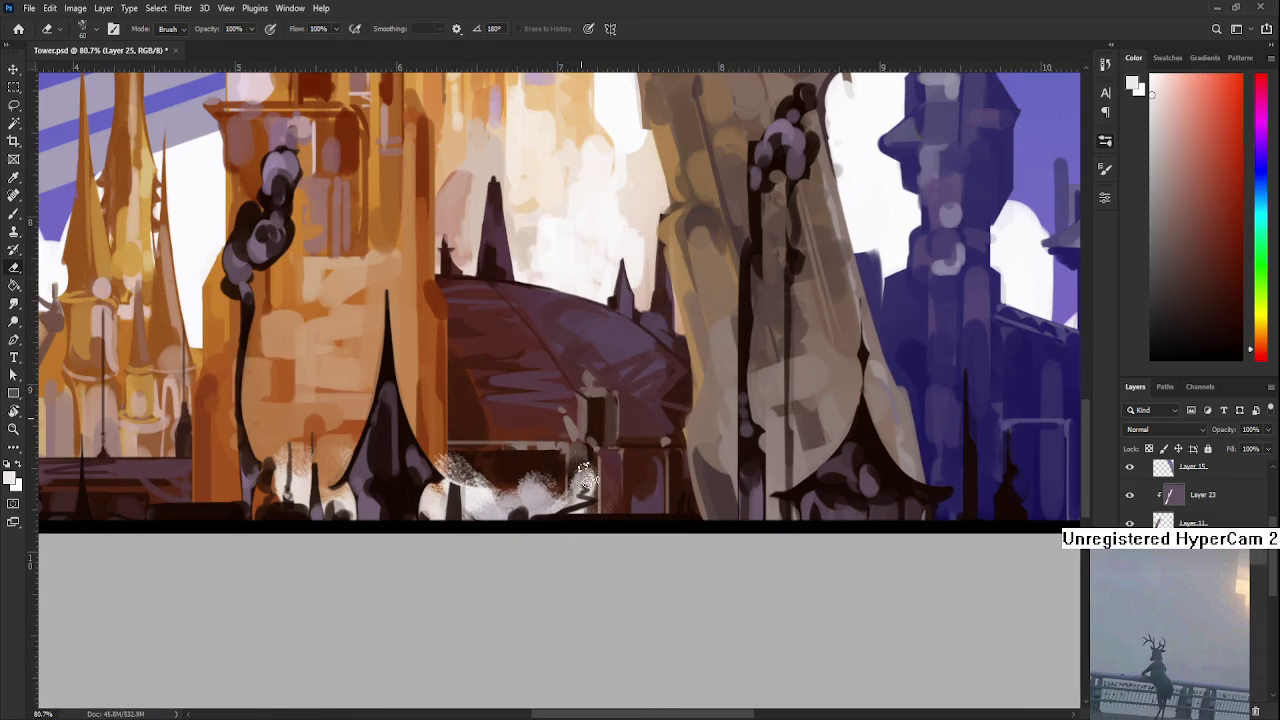
{"action": "mouse_move", "coordinate": [585, 478]}
{"action": "left_mouse_down"}
{"action": "mouse_move", "coordinate": [600, 484]}
{"action": "mouse_move", "coordinate": [583, 478]}
{"action": "left_mouse_up"}
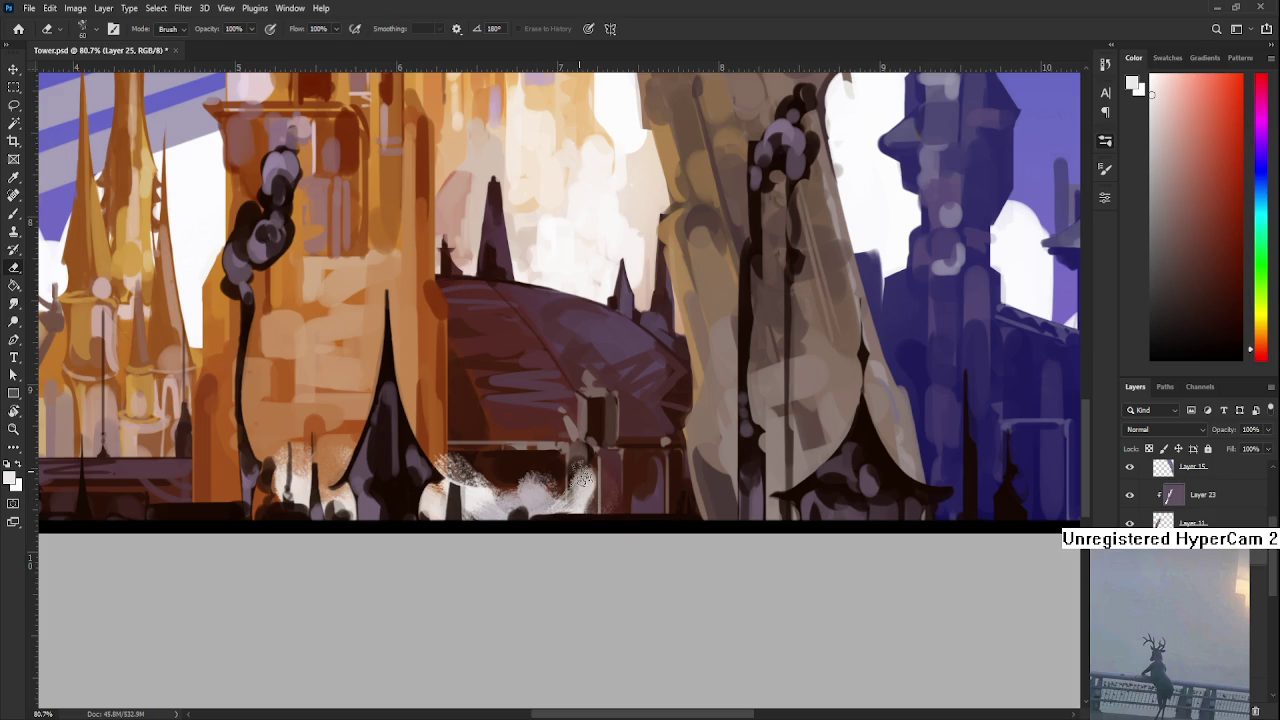
{"action": "scroll", "coordinate": [535, 490], "scroll_direction": "down", "scroll_amount": 3}
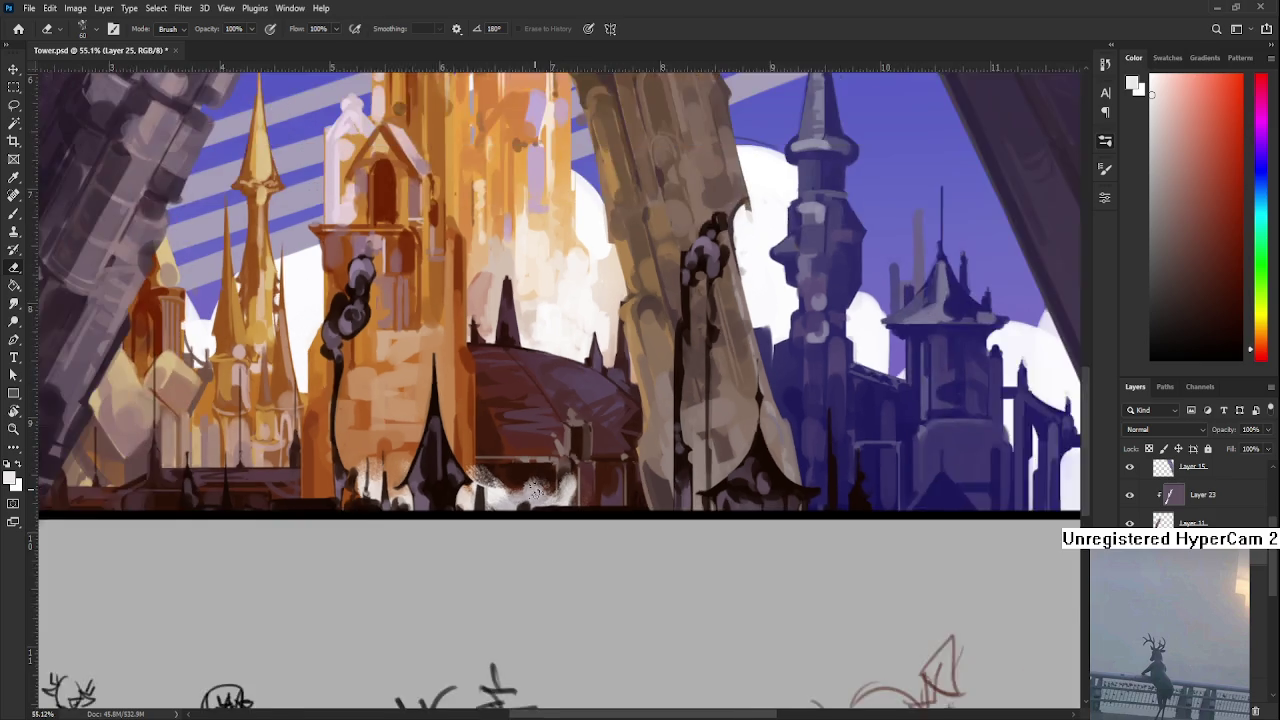
{"action": "scroll", "coordinate": [537, 489], "scroll_direction": "down", "scroll_amount": 1}
- Transform Layer 25's content a few pixels lower and apply it
{"action": "key", "text": "ctrl+t"}
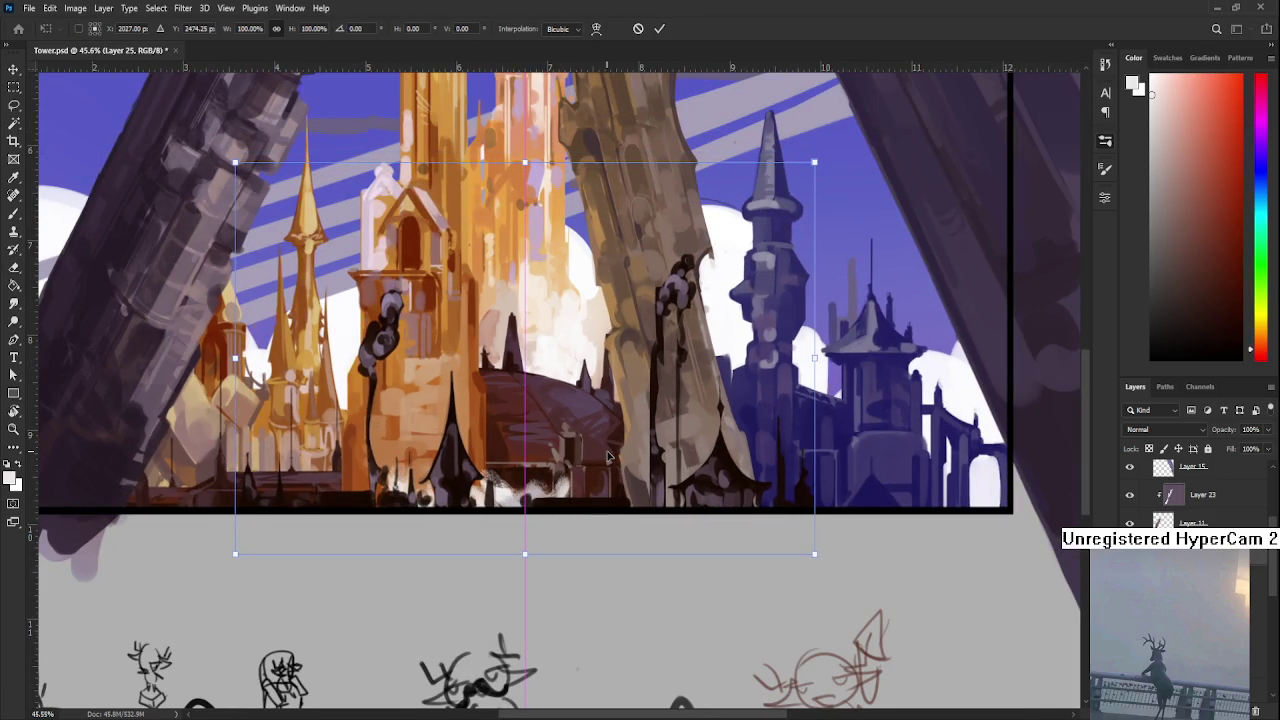
{"action": "left_click_drag", "start_coordinate": [607, 453], "coordinate": [607, 456]}
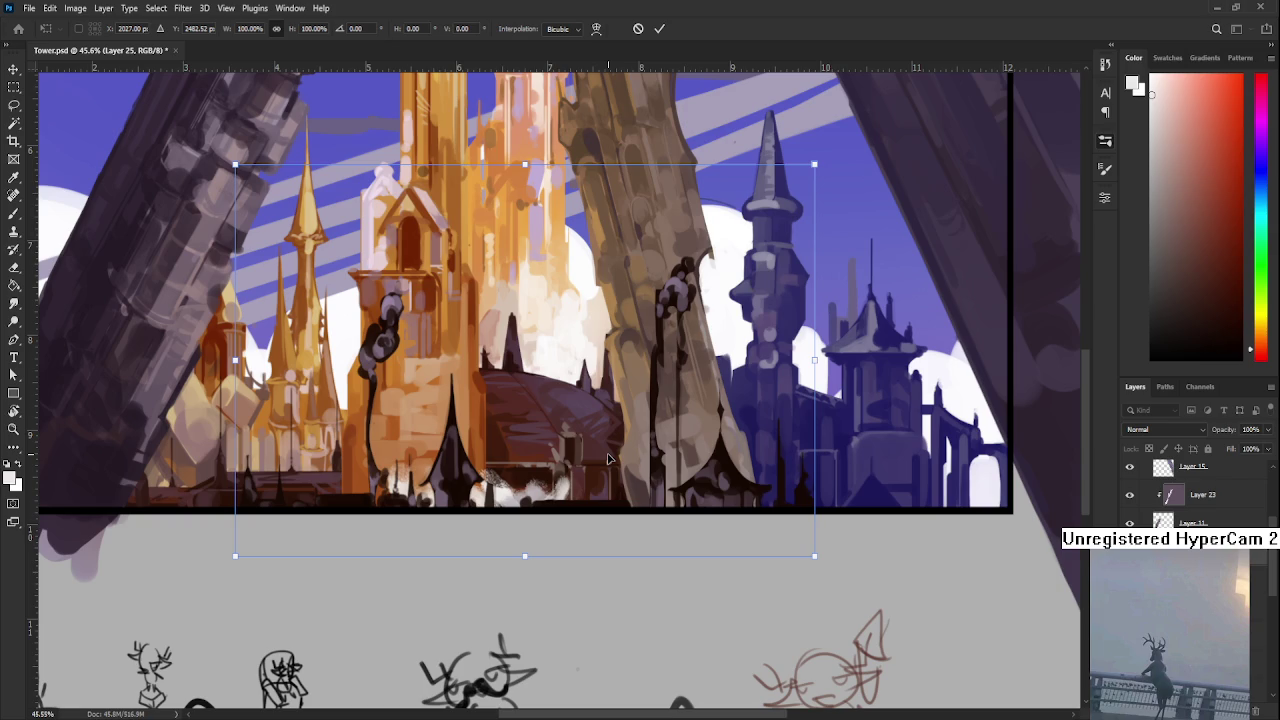
{"action": "key", "text": "Return"}
{"action": "scroll", "coordinate": [607, 457], "scroll_direction": "down", "scroll_amount": 1}
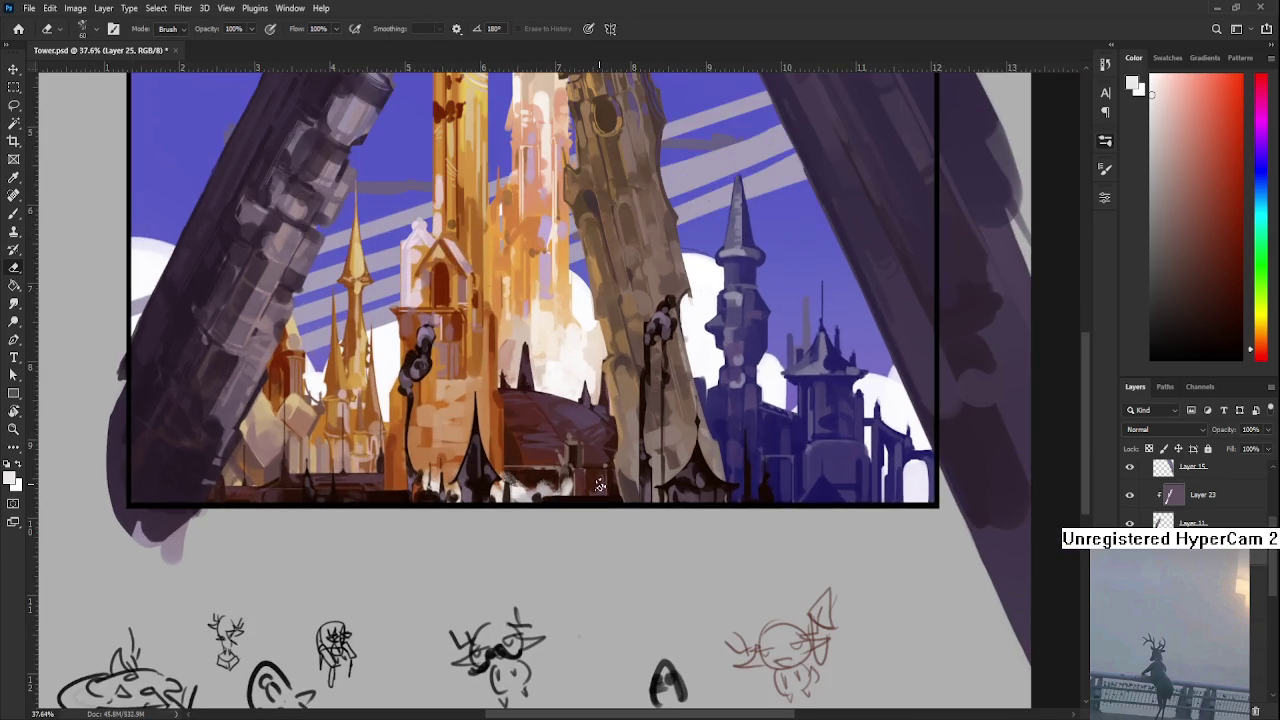
- Nudge Layer 25's content slightly right with Free Transform and apply it
{"action": "key", "text": "ctrl+t"}
{"action": "key", "text": "shift+Right"}
{"action": "key", "text": "shift+Right"}
{"action": "key", "text": "shift+Right"}
{"action": "key", "text": "shift+Right"}
{"action": "key", "text": "Return"}
{"action": "scroll", "coordinate": [603, 486], "scroll_direction": "down", "scroll_amount": 2}
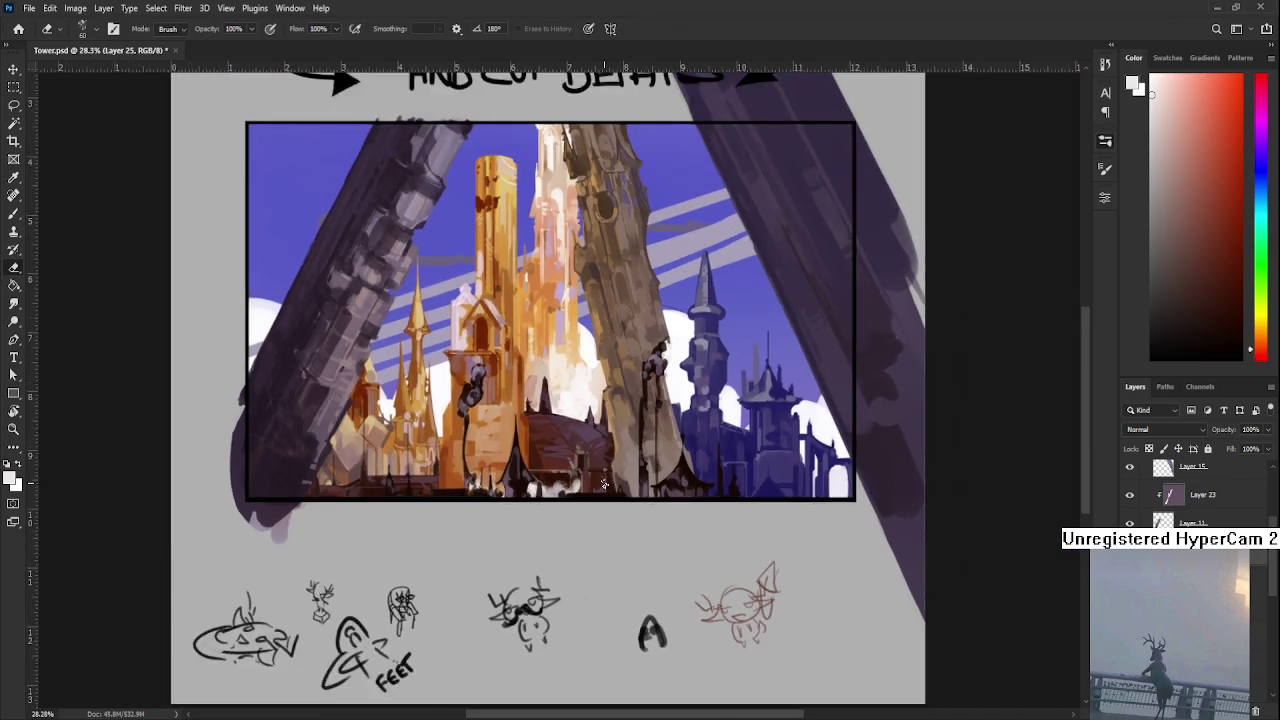
{"action": "scroll", "coordinate": [603, 486], "scroll_direction": "down", "scroll_amount": 2}
{"action": "scroll", "coordinate": [648, 490], "scroll_direction": "up", "scroll_amount": 3}
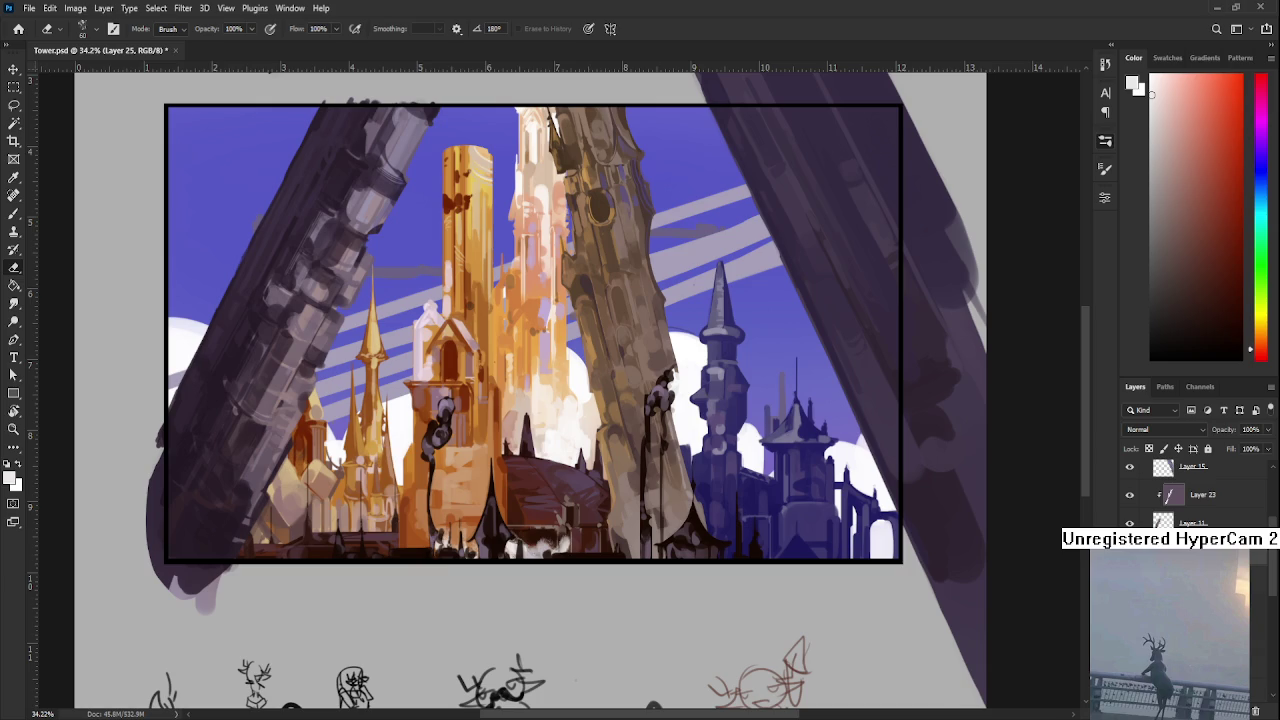
- Back on Layer 26, repaint and erase the white haze at the tower base
{"action": "key", "text": "ctrl+shift+alt+n"}
{"action": "mouse_move", "coordinate": [473, 561]}
{"action": "left_mouse_down"}
{"action": "mouse_move", "coordinate": [513, 540]}
{"action": "mouse_move", "coordinate": [558, 540]}
{"action": "left_mouse_up"}
{"action": "key", "text": "b"}
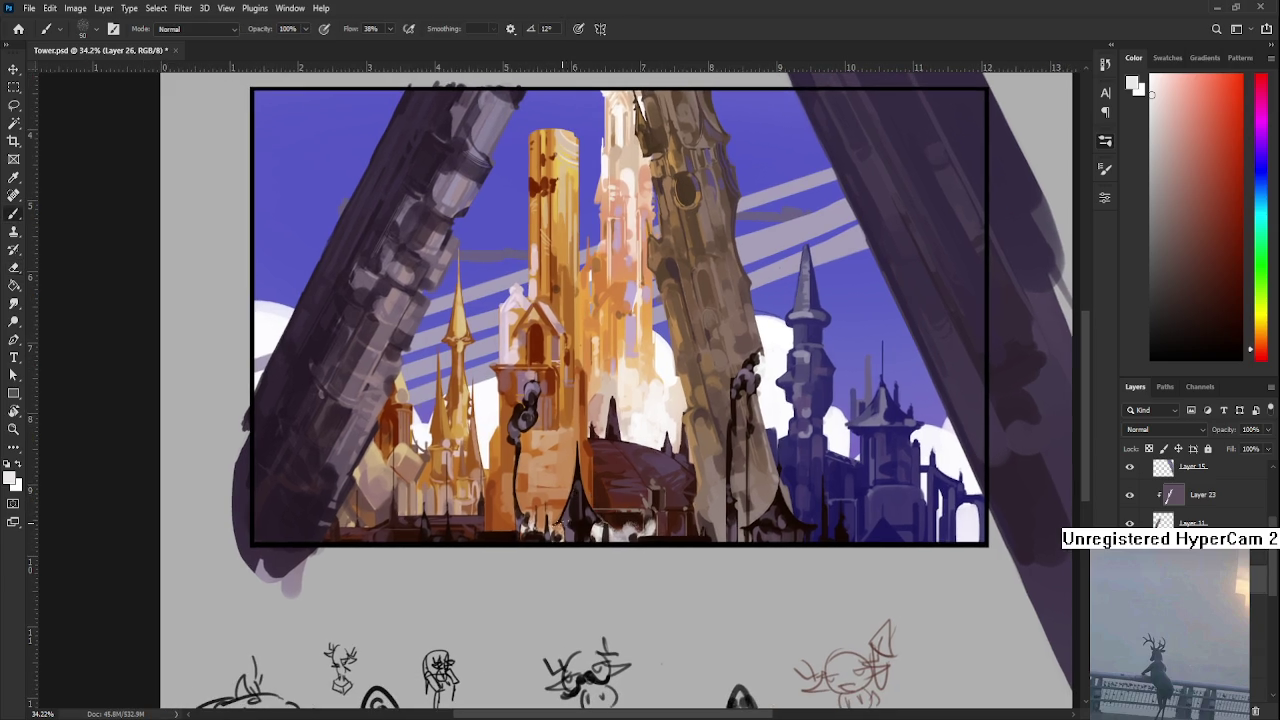
{"action": "key", "text": "e"}
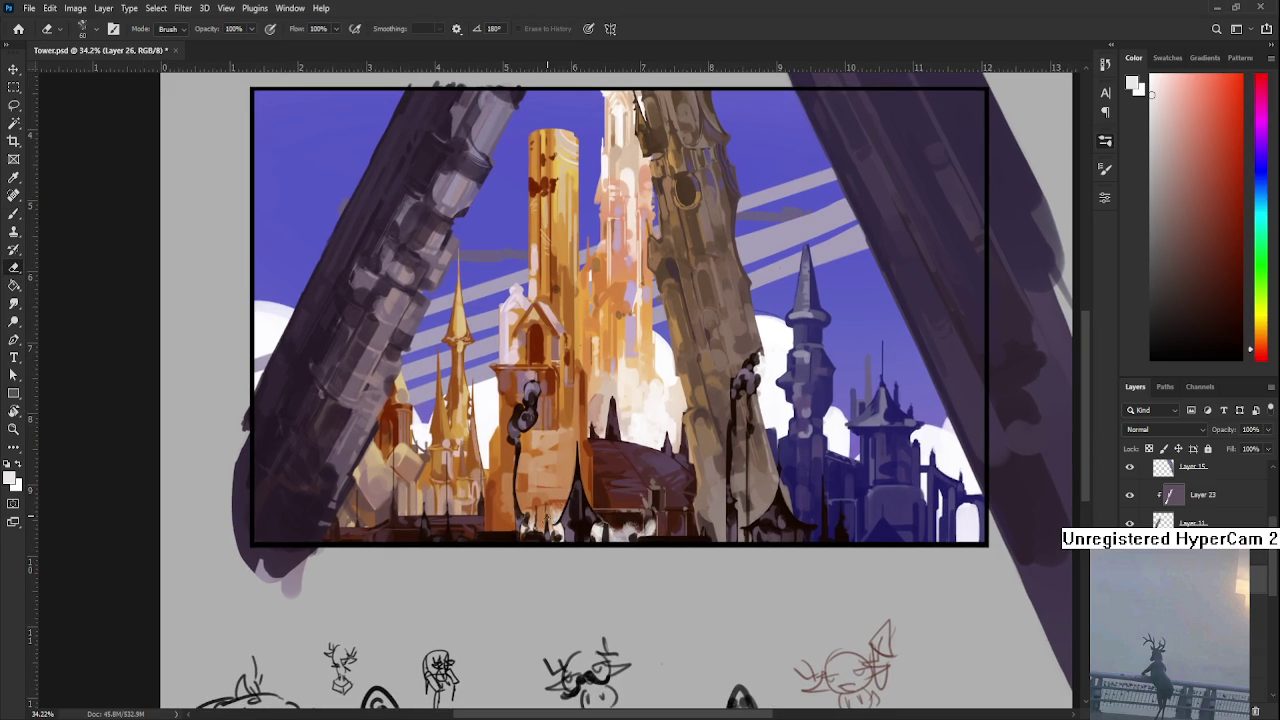
{"action": "key", "text": "b"}
{"action": "left_click_drag", "start_coordinate": [552, 522], "coordinate": [596, 490]}
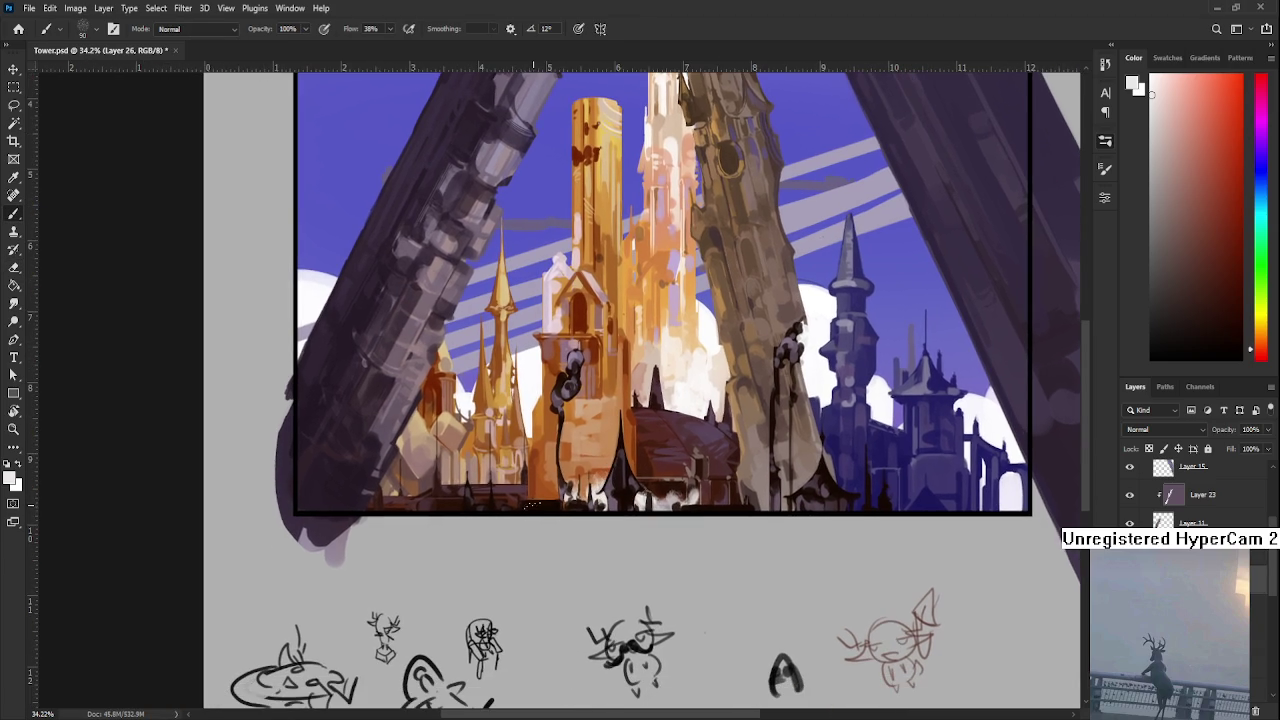
{"action": "key", "text": "e"}
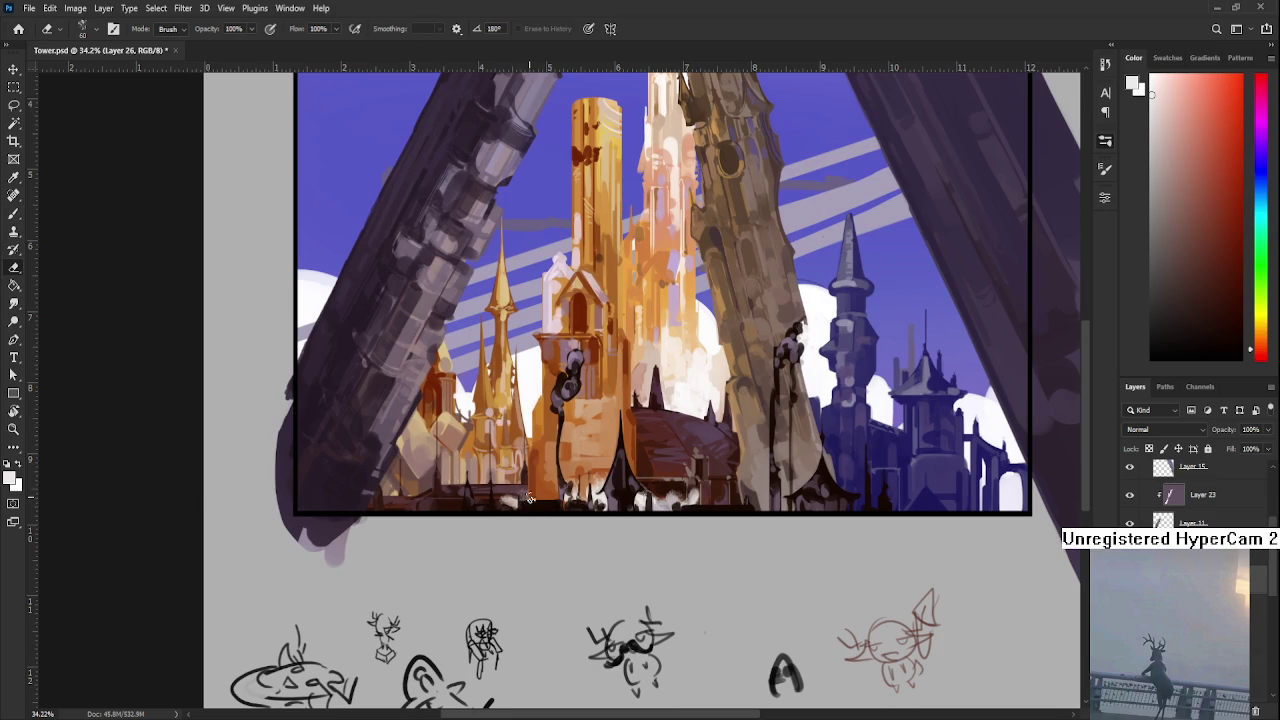
{"action": "key", "text": "b"}
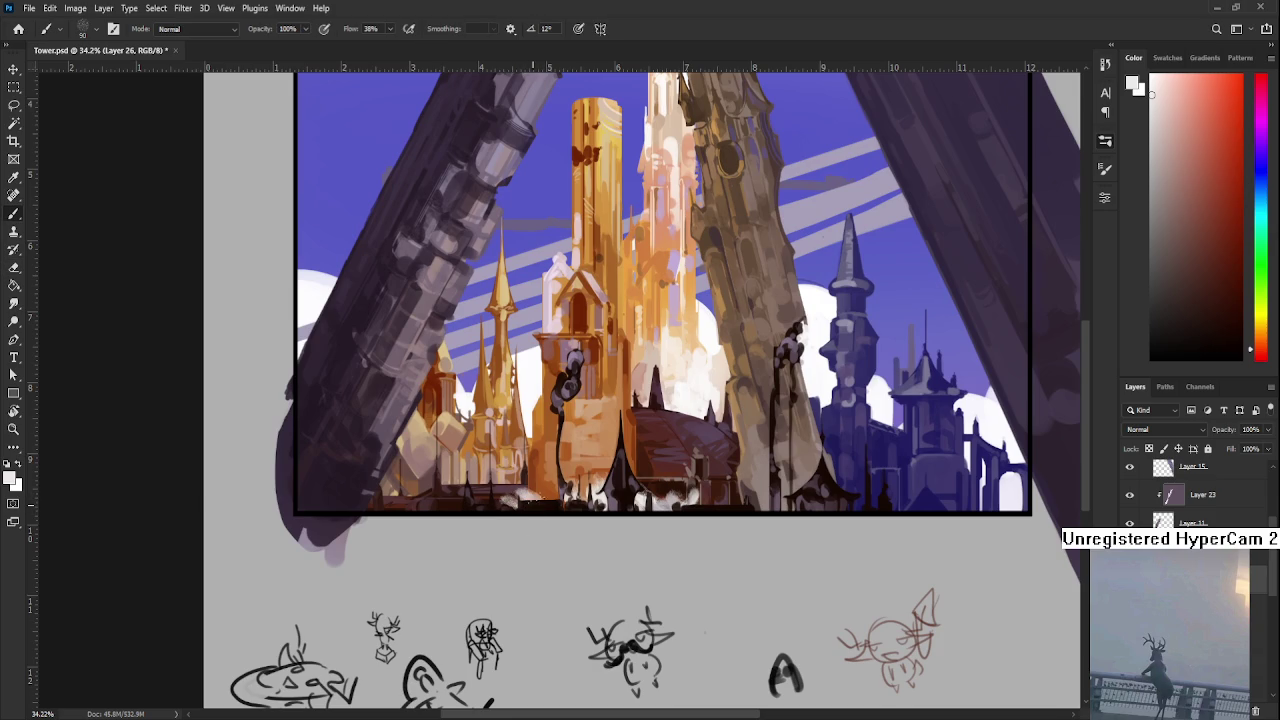
{"action": "key", "text": "e"}
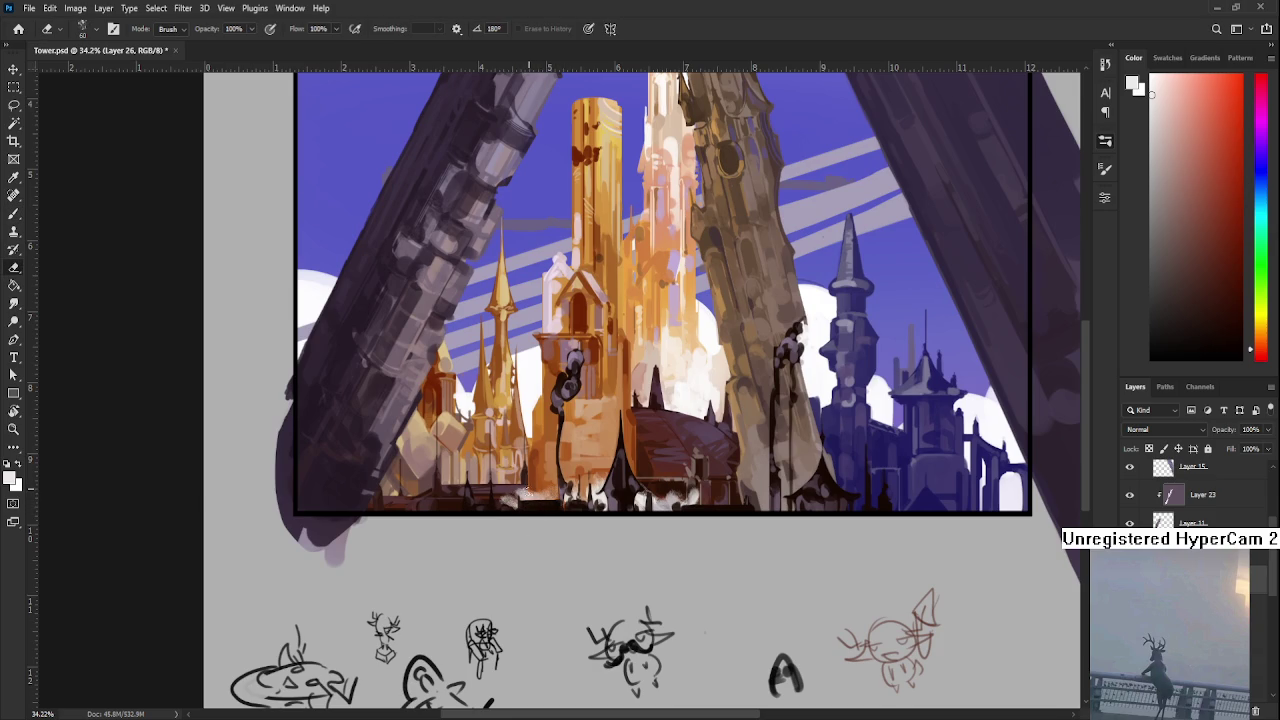
- Soften the haze where it meets the dome by erasing a small patch
{"action": "mouse_move", "coordinate": [511, 502]}
{"action": "left_mouse_down"}
{"action": "mouse_move", "coordinate": [499, 516]}
{"action": "mouse_move", "coordinate": [572, 508]}
{"action": "mouse_move", "coordinate": [590, 492]}
{"action": "left_mouse_up"}
{"action": "key", "text": "b"}
{"action": "key", "text": "e"}
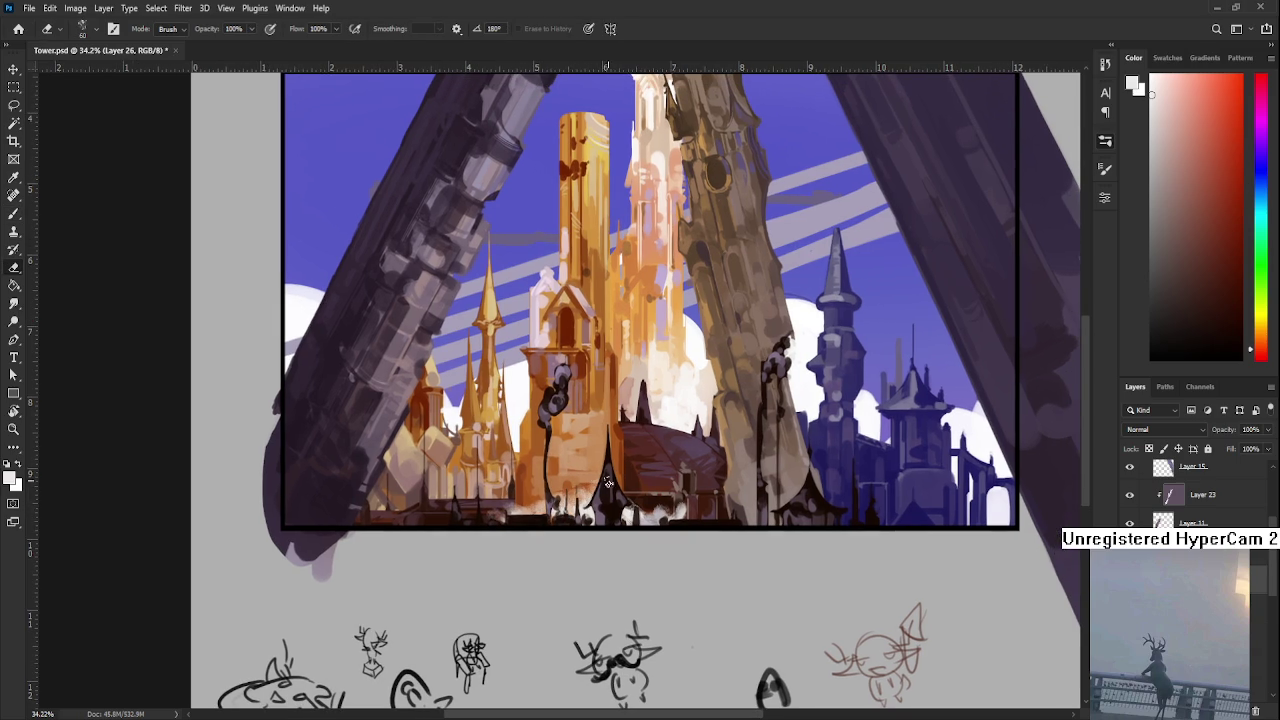
{"action": "left_click_drag", "start_coordinate": [522, 502], "coordinate": [530, 496]}
{"action": "scroll", "coordinate": [466, 485], "scroll_direction": "down", "scroll_amount": 5}
{"action": "scroll", "coordinate": [548, 531], "scroll_direction": "down", "scroll_amount": 2}
{"action": "scroll", "coordinate": [600, 510], "scroll_direction": "up", "scroll_amount": 3}
{"action": "scroll", "coordinate": [610, 505], "scroll_direction": "up", "scroll_amount": 3}
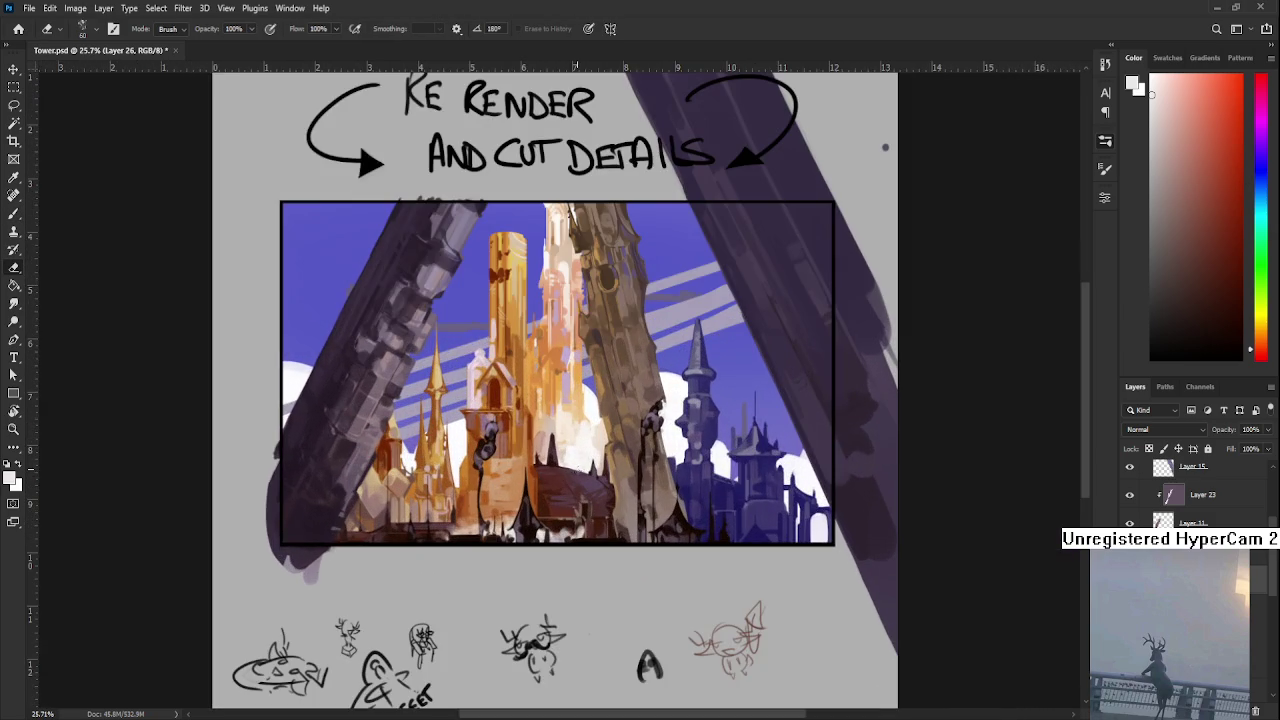
- Alternate painting and erasing along the edges of the dark leaning pillars
{"action": "left_click_drag", "start_coordinate": [605, 527], "coordinate": [617, 497]}
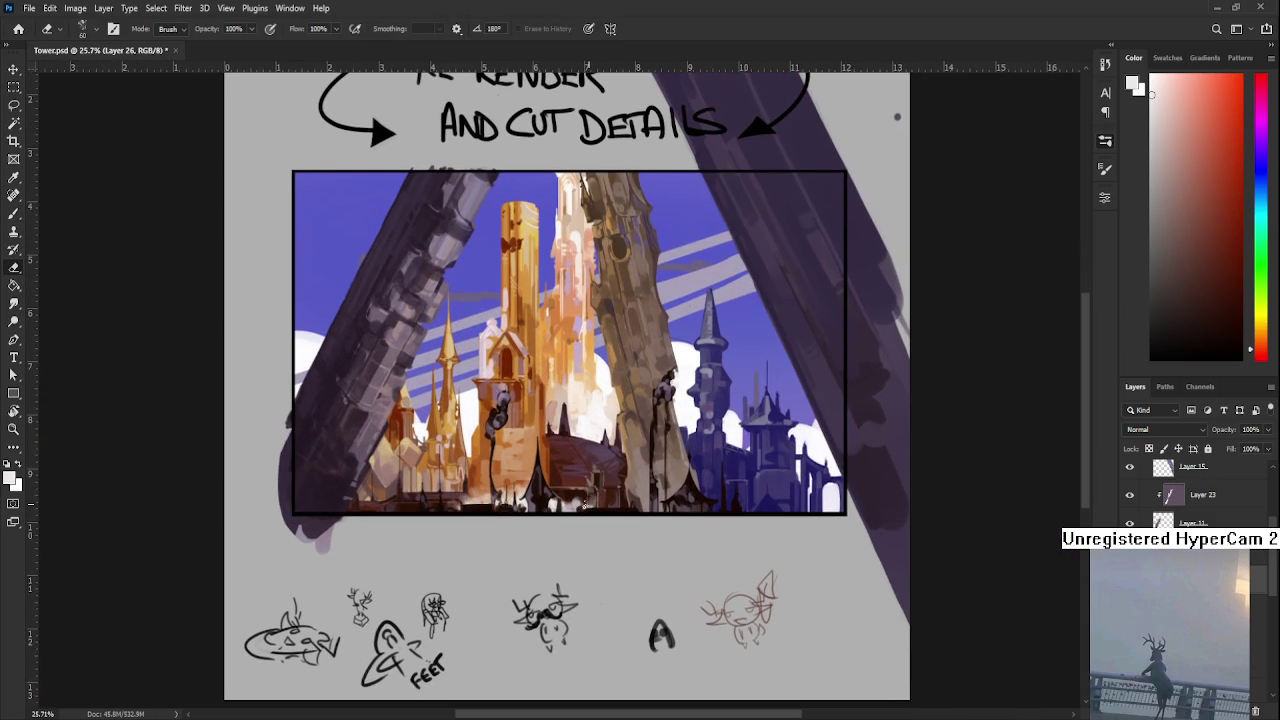
{"action": "key", "text": "b"}
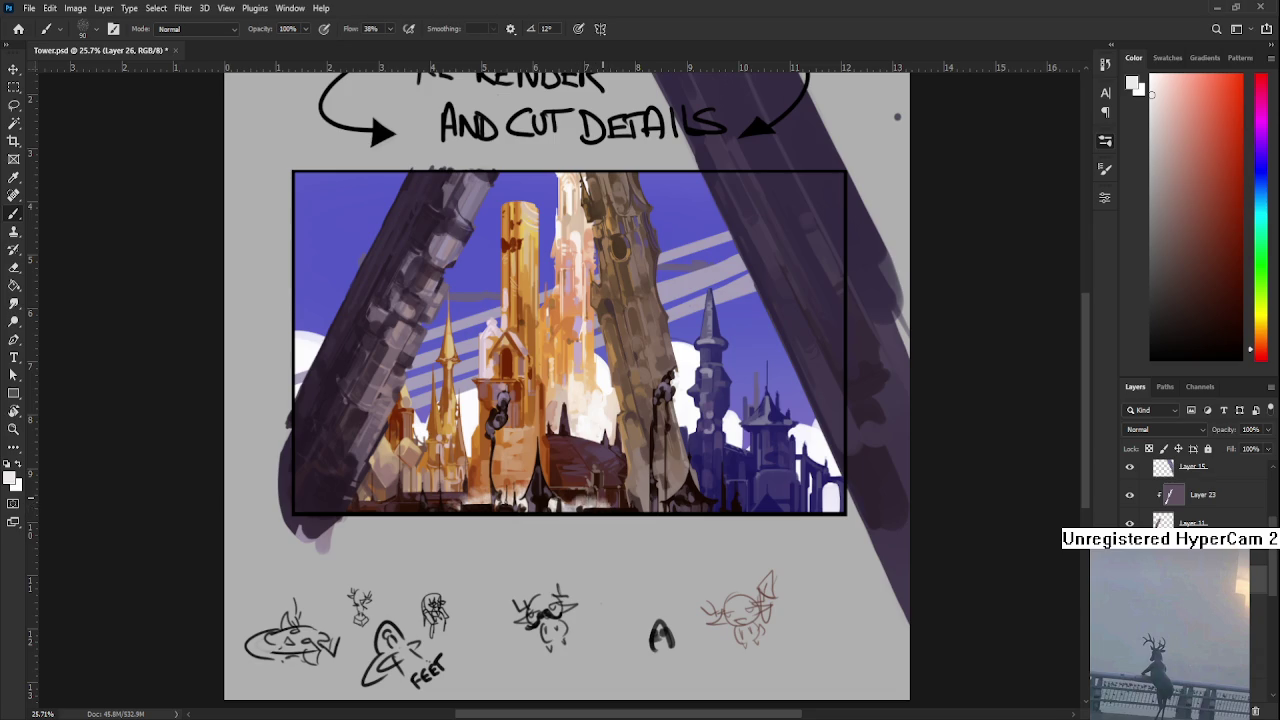
{"action": "key", "text": "e"}
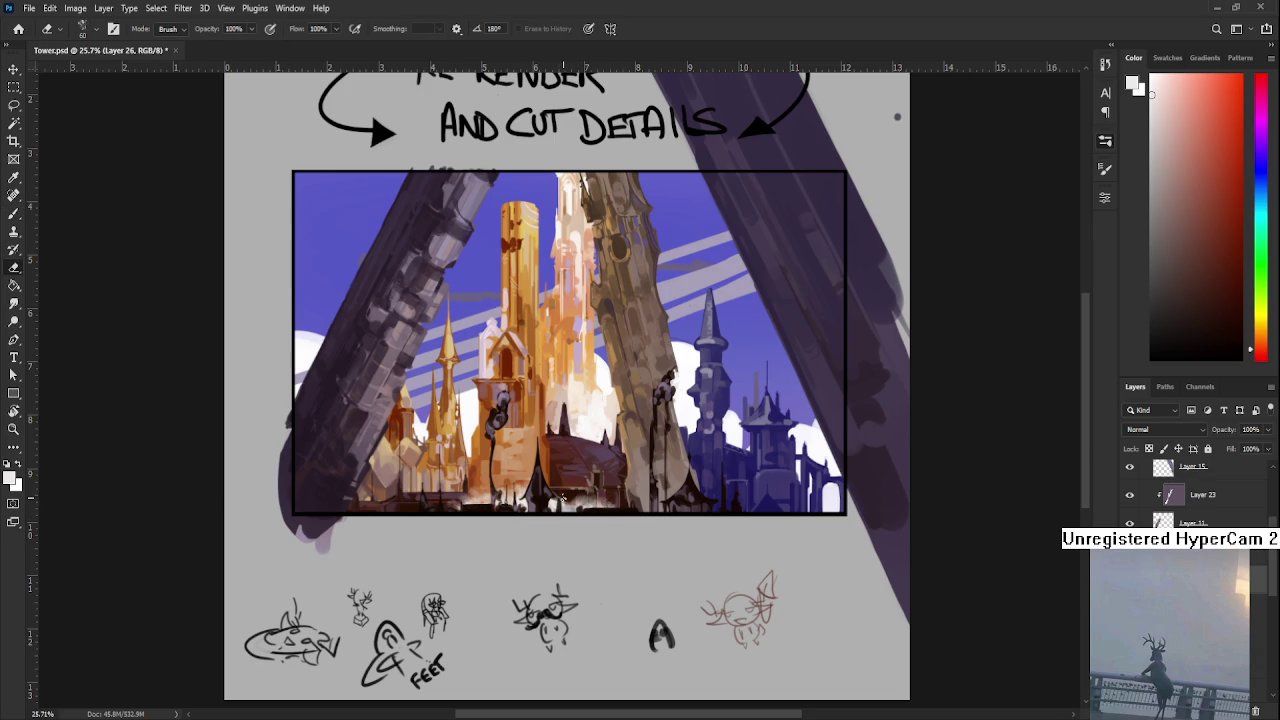
{"action": "left_click_drag", "start_coordinate": [563, 492], "coordinate": [606, 508]}
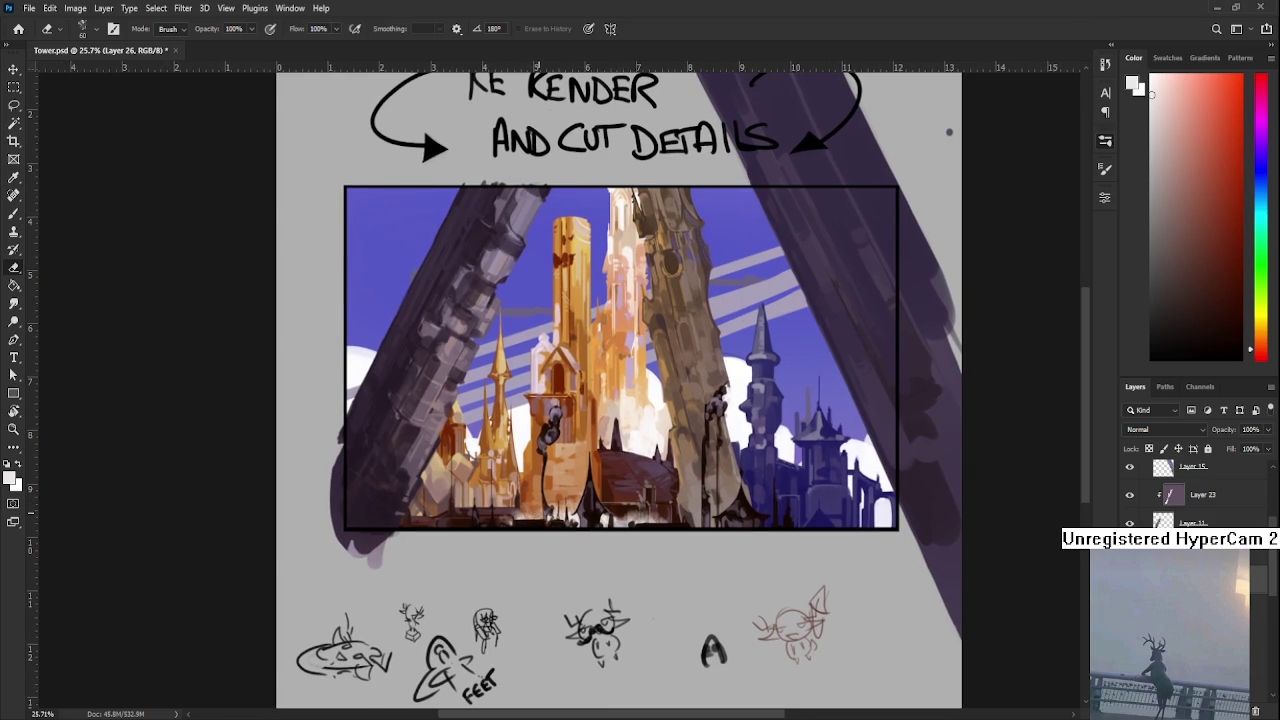
{"action": "left_click_drag", "start_coordinate": [570, 523], "coordinate": [520, 511]}
{"action": "key", "text": "b"}
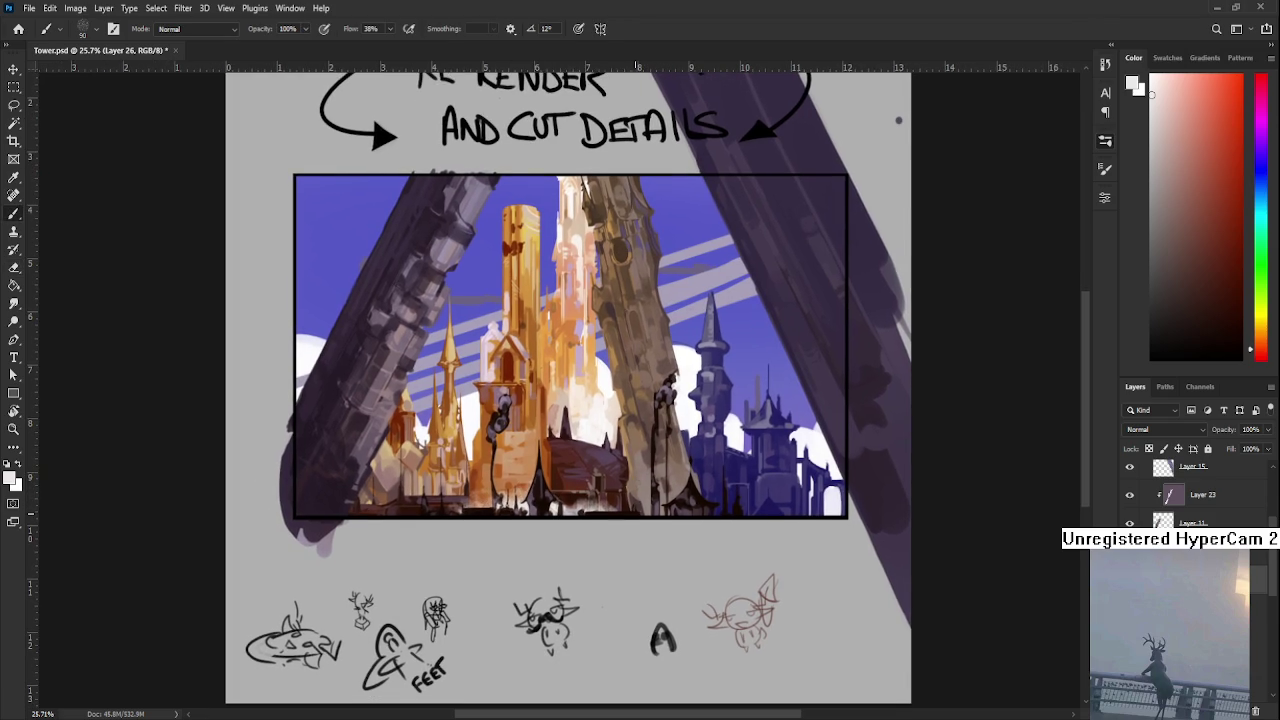
{"action": "key", "text": "e"}
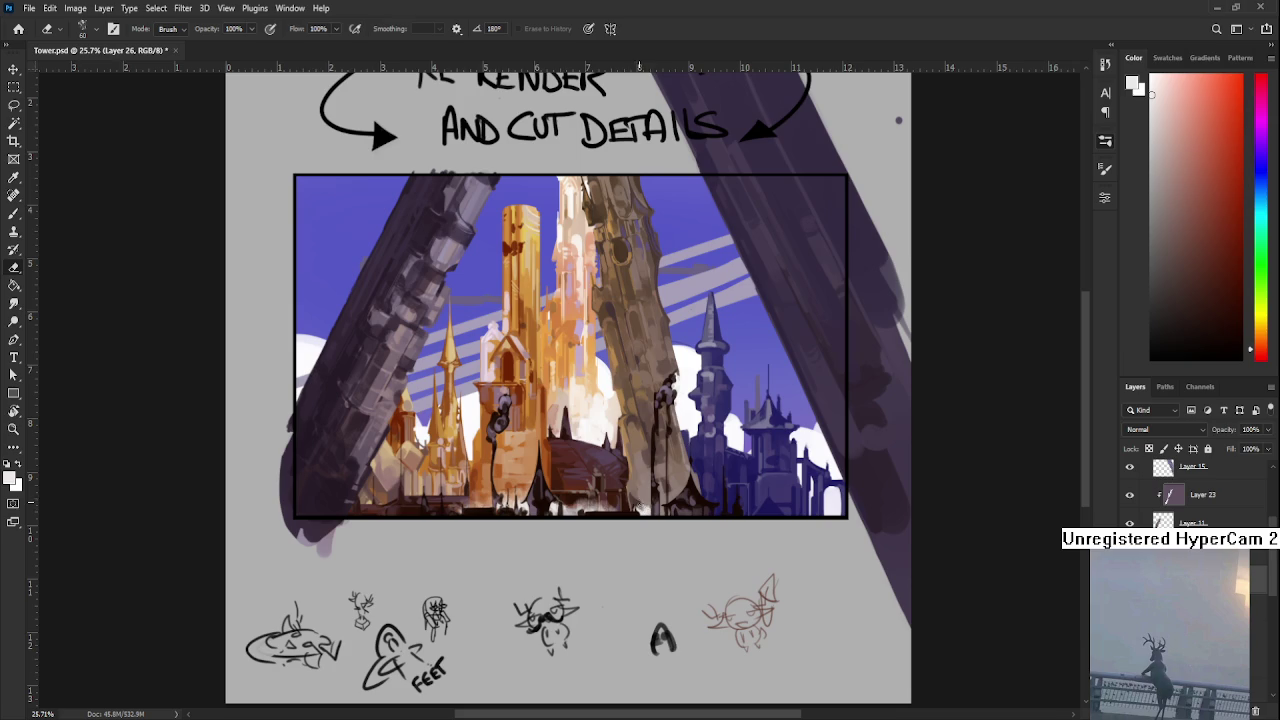
{"action": "key", "text": "b"}
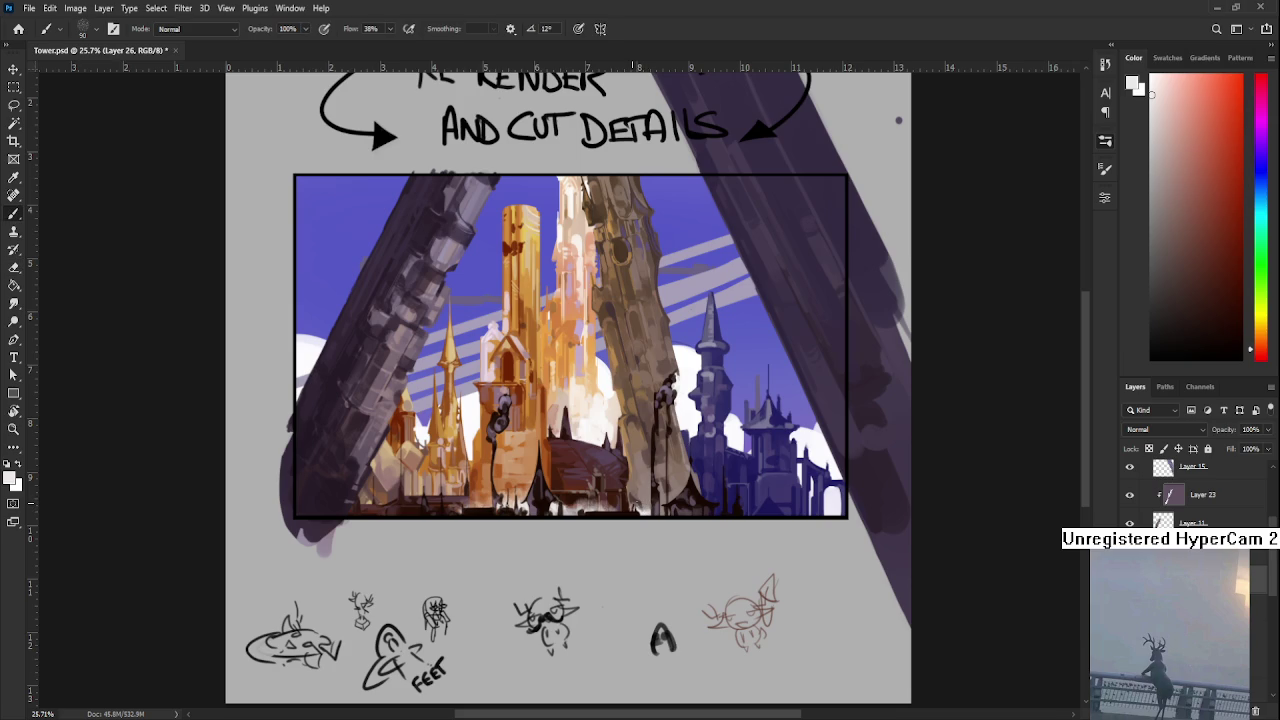
{"action": "key", "text": "e"}
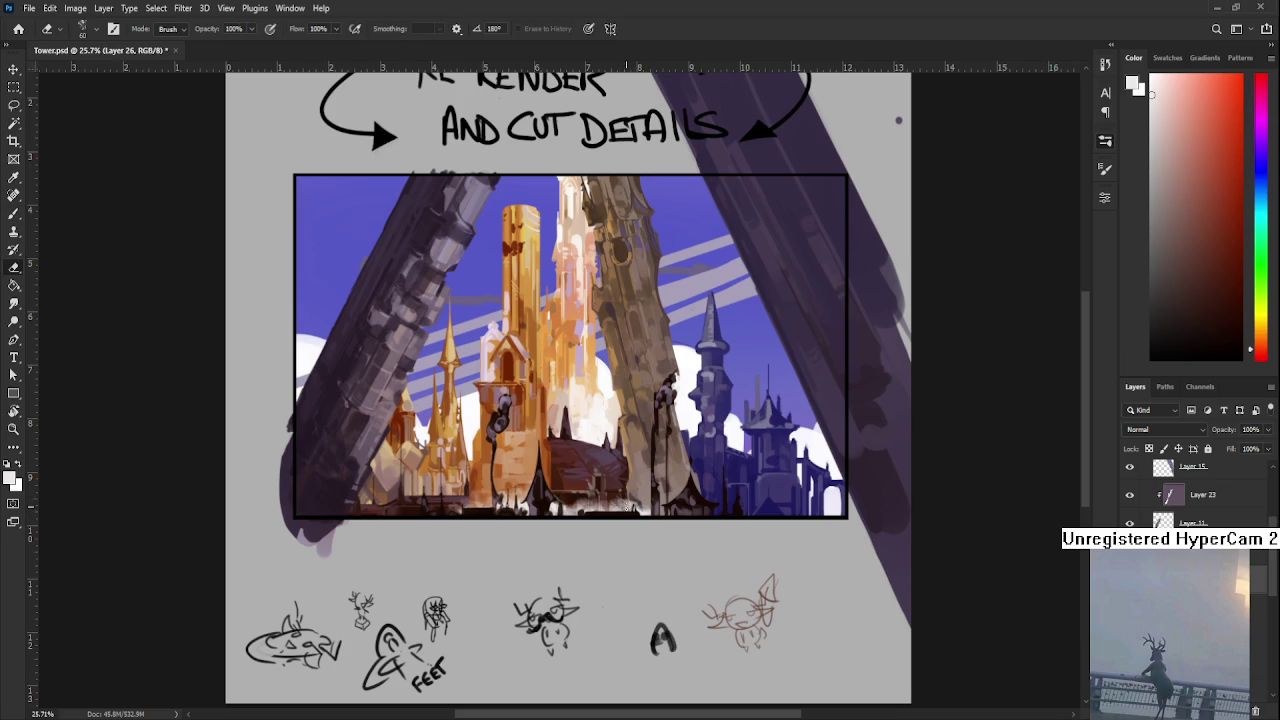
{"action": "key", "text": "b"}
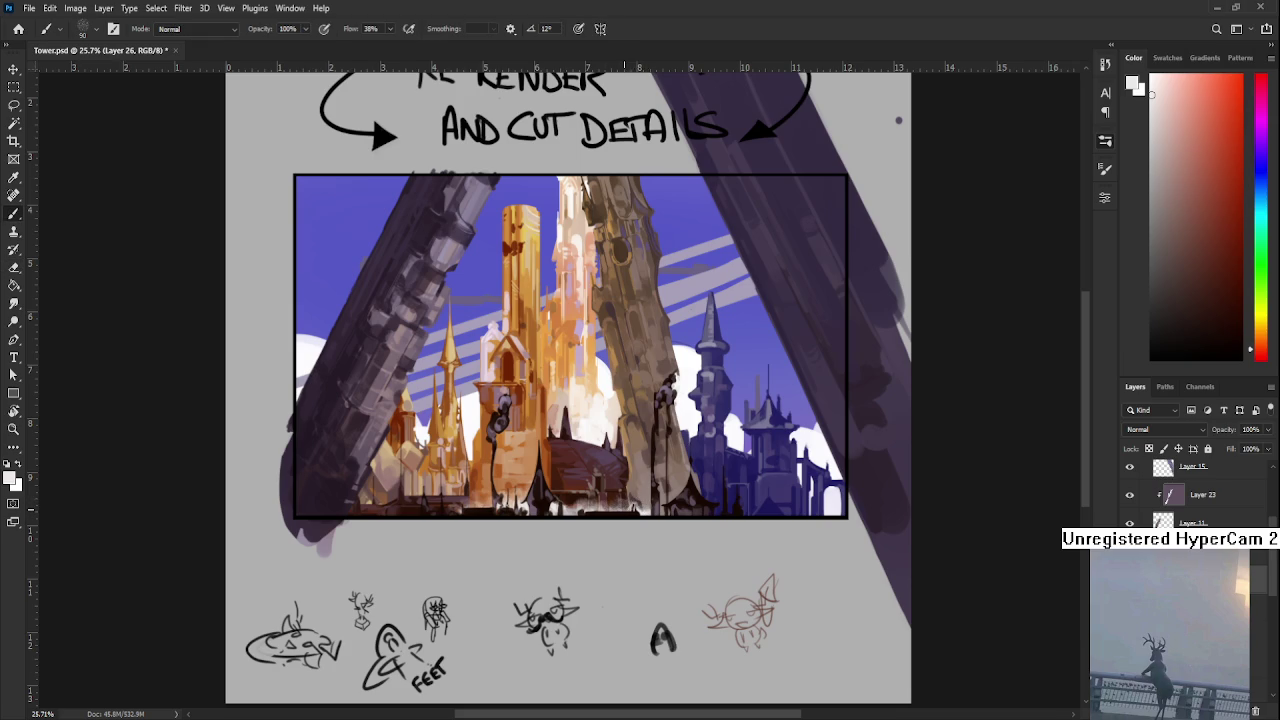
{"action": "key", "text": "e"}
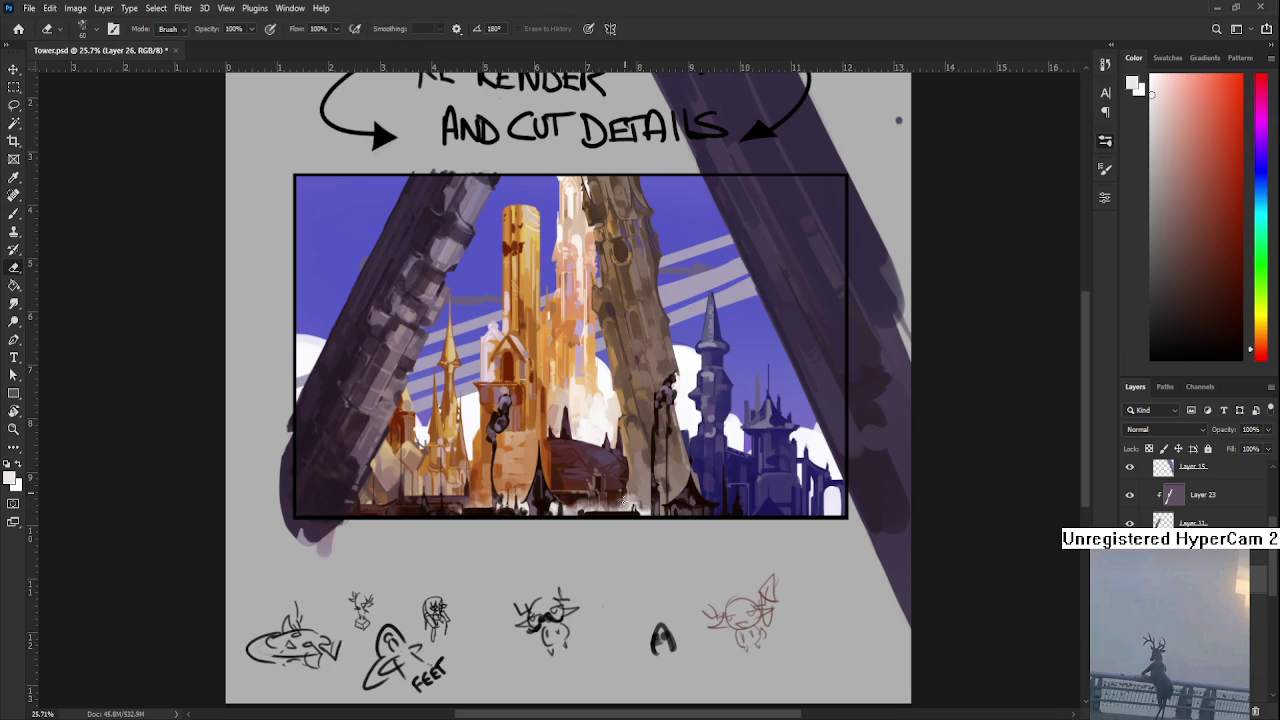
{"action": "key", "text": "b"}
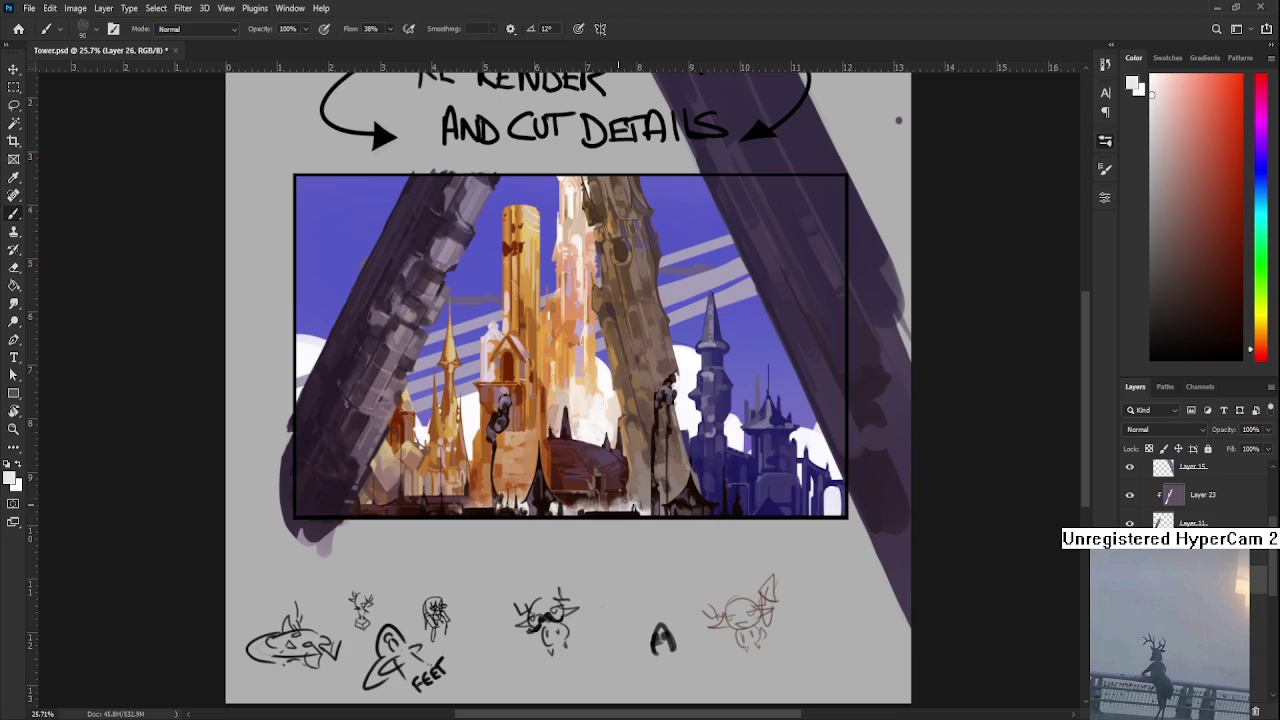
{"action": "key", "text": "e"}
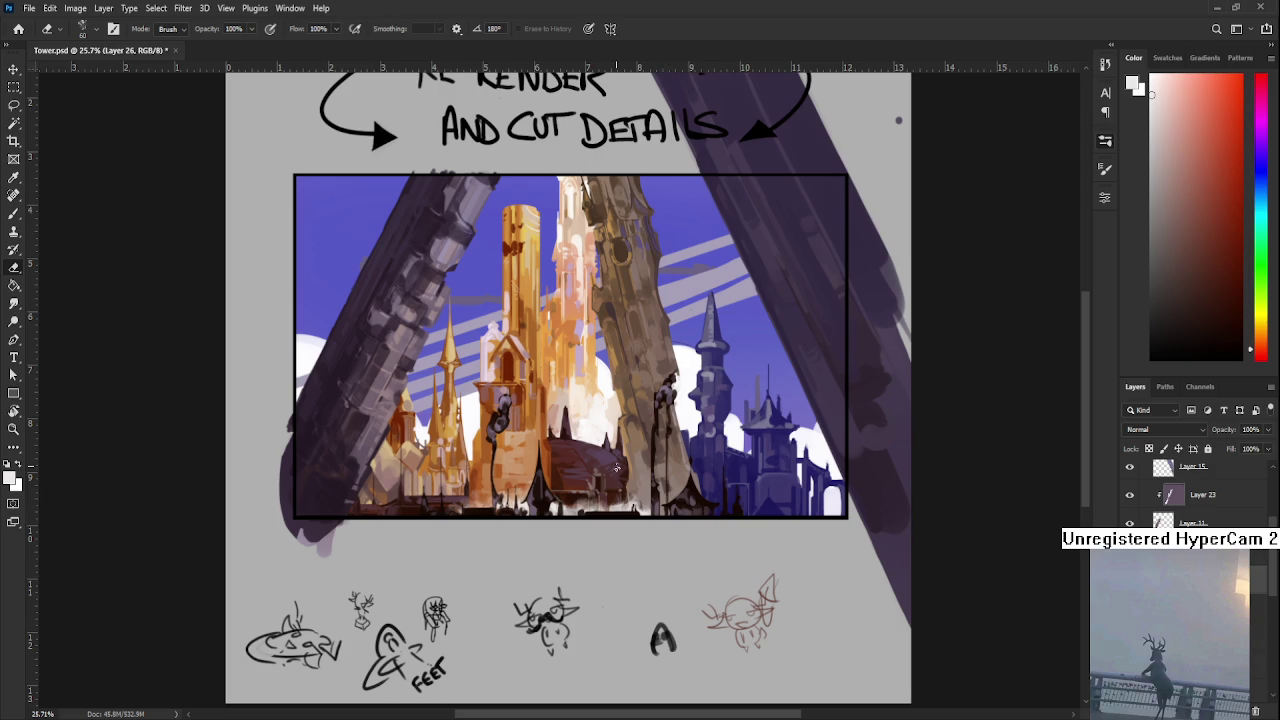
- Alternate brush and eraser dabs to add small dark posts with pale highlights at the right pillar's base
{"action": "scroll", "coordinate": [616, 467], "scroll_direction": "up", "scroll_amount": 2}
{"action": "key", "text": "b"}
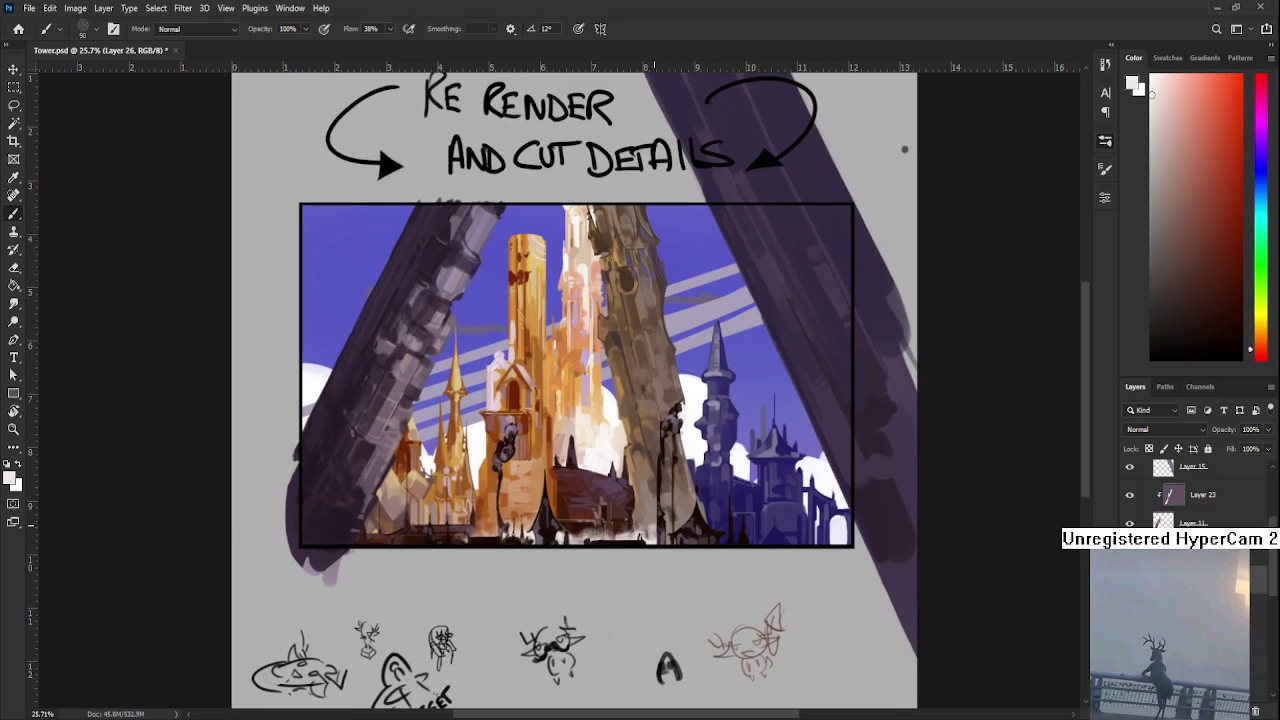
{"action": "key", "text": "e"}
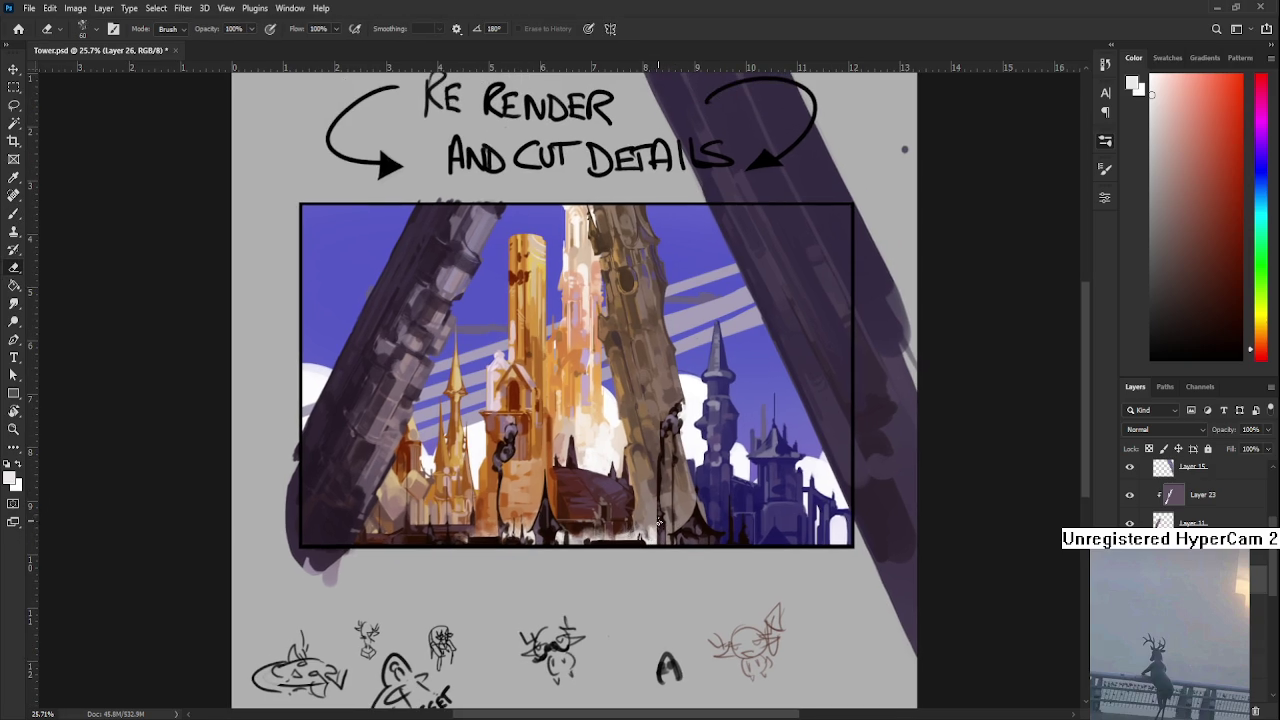
{"action": "key", "text": "b"}
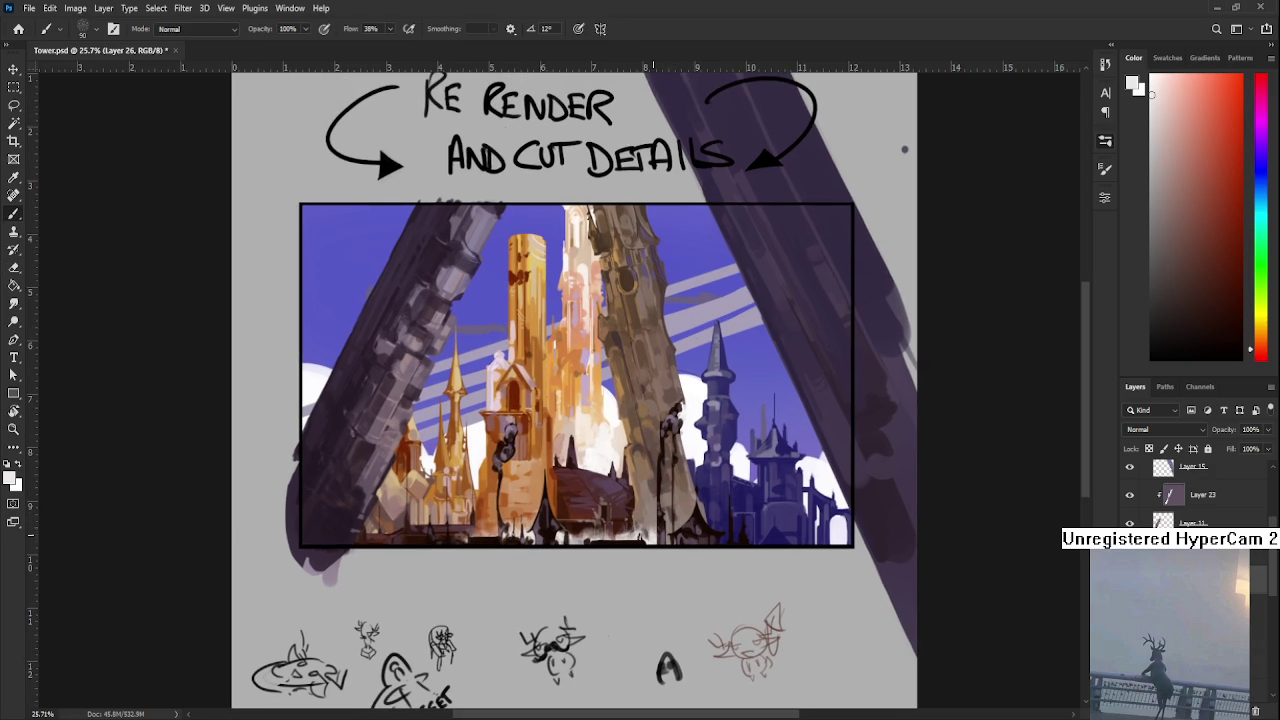
{"action": "key", "text": "e"}
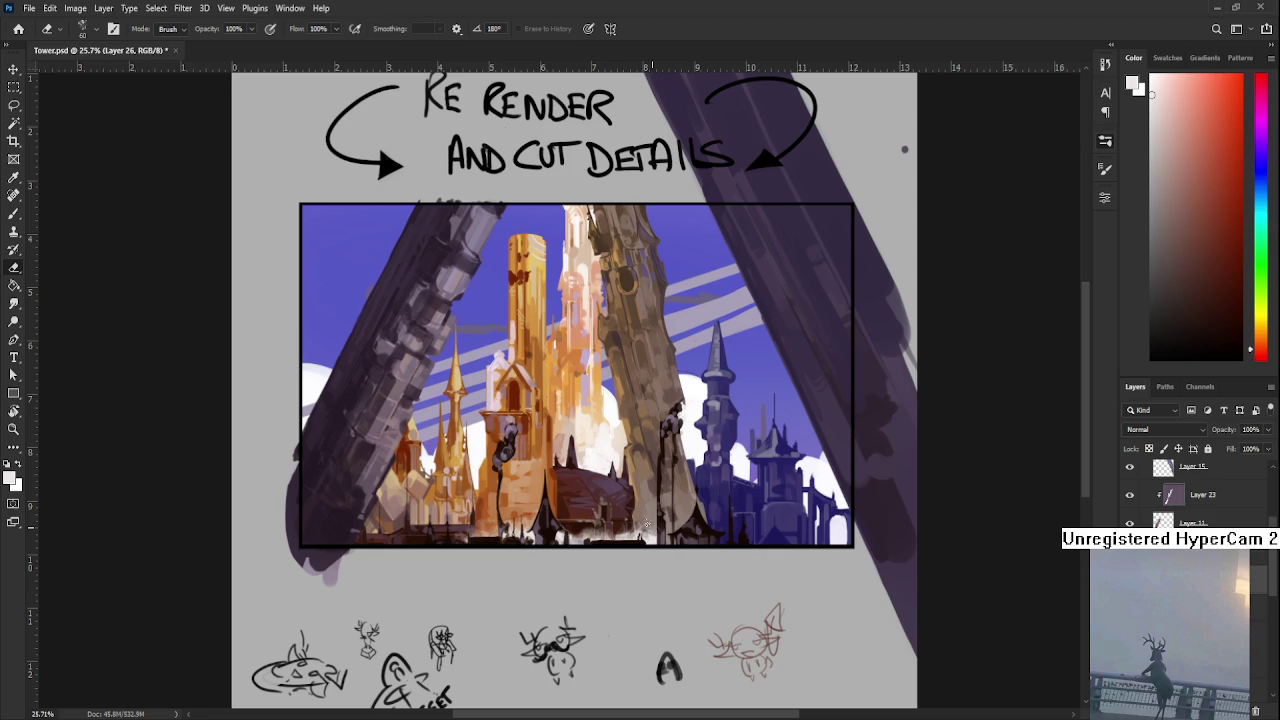
{"action": "key", "text": "b"}
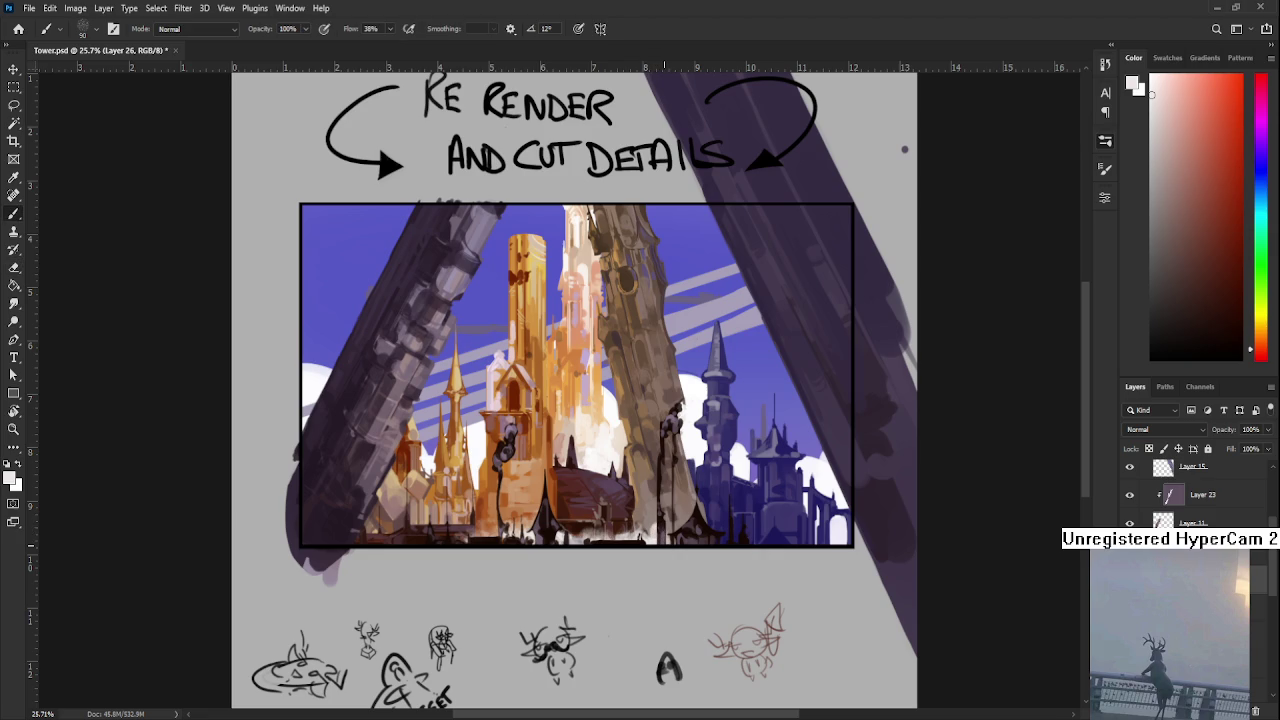
{"action": "key", "text": "e"}
{"action": "key", "text": "b"}
{"action": "key", "text": "e"}
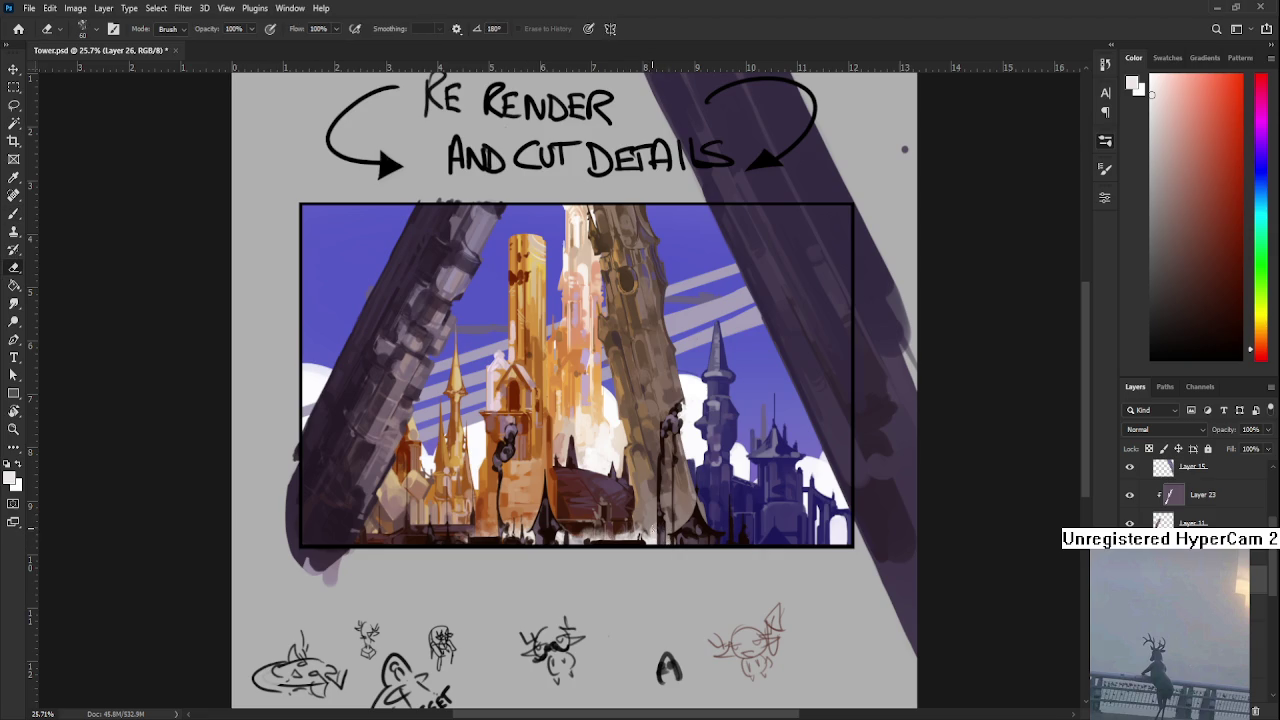
{"action": "key", "text": "b"}
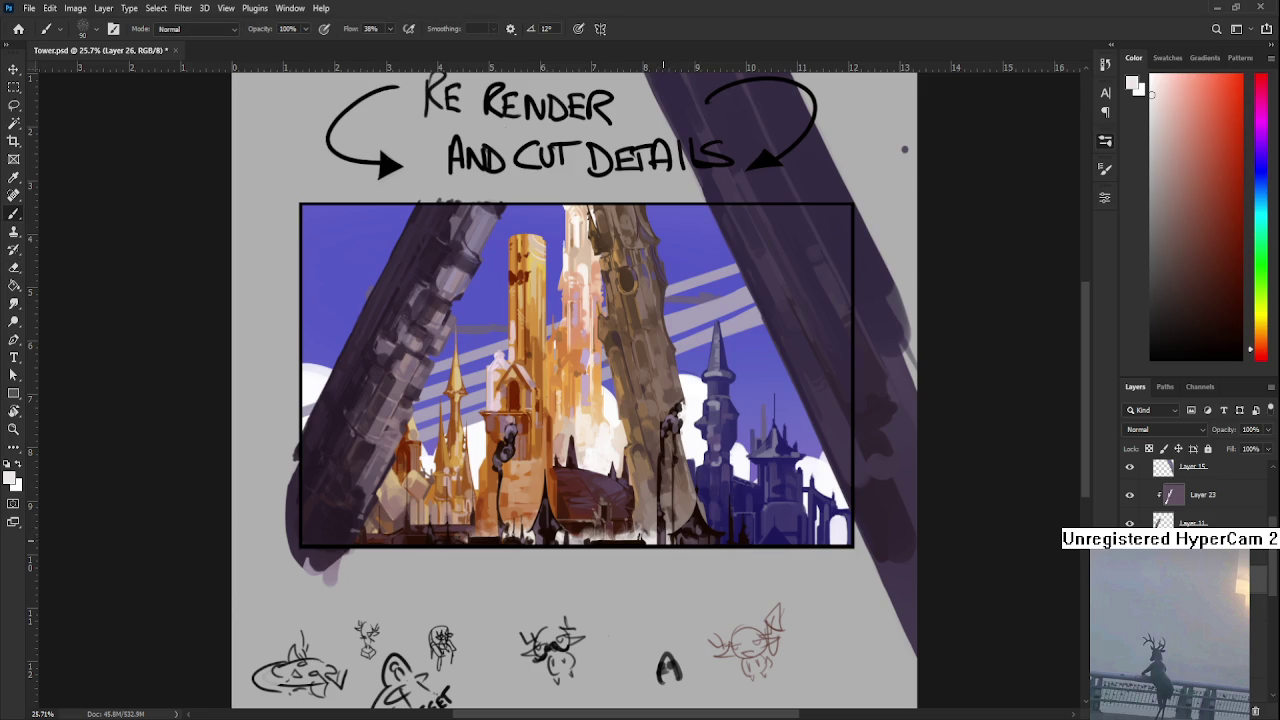
{"action": "key", "text": "e"}
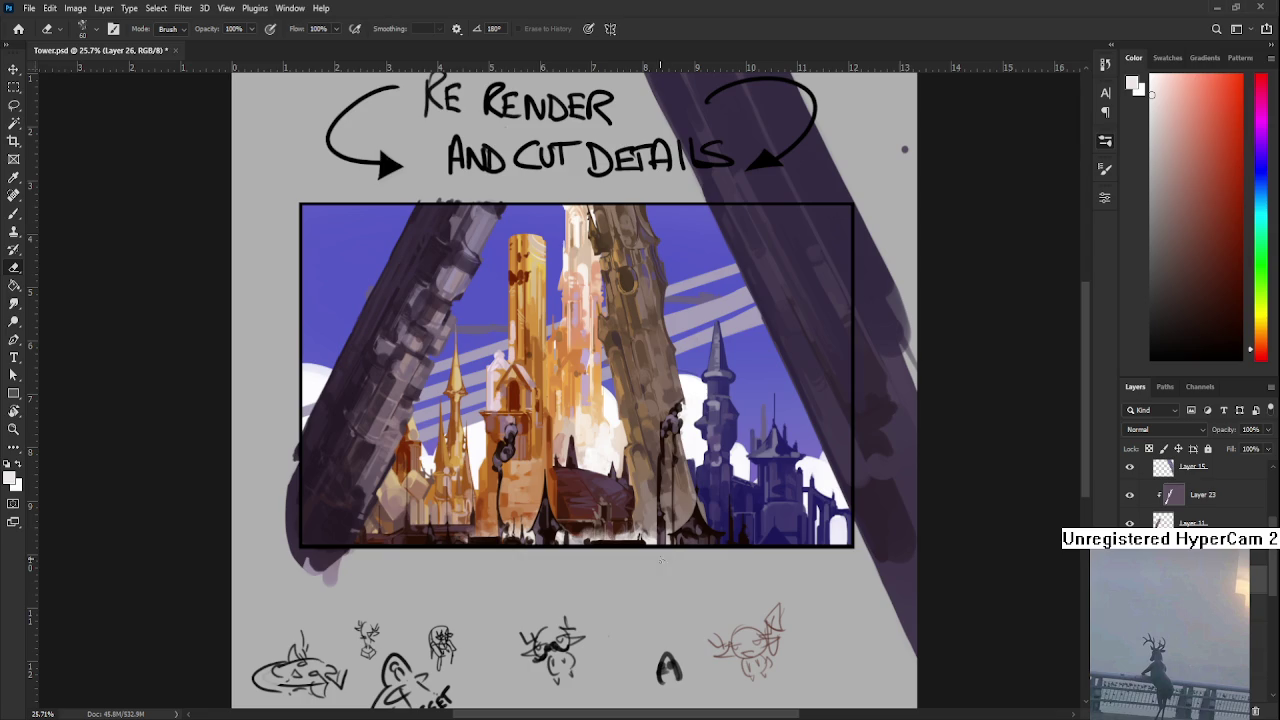
- Sample a pale paint colour from the painting and frame the city's dark base
{"action": "key", "text": "b"}
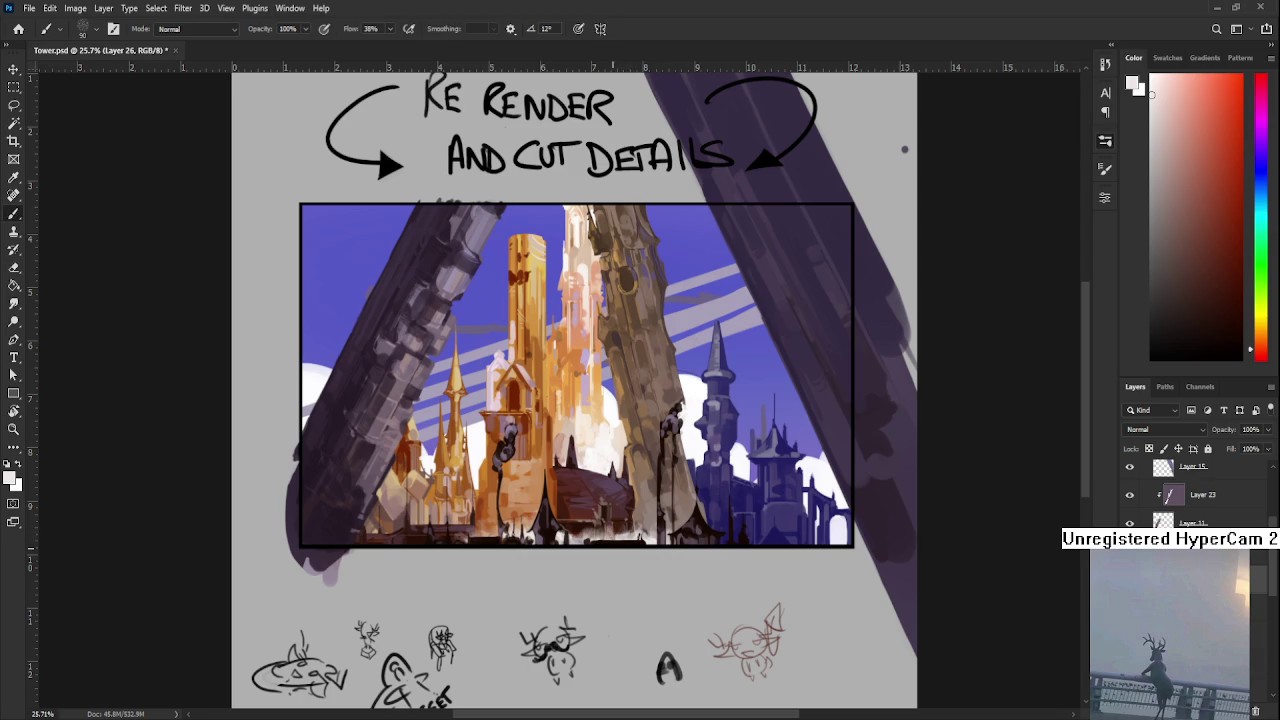
{"action": "scroll", "coordinate": [627, 536], "scroll_direction": "up", "scroll_amount": 3}
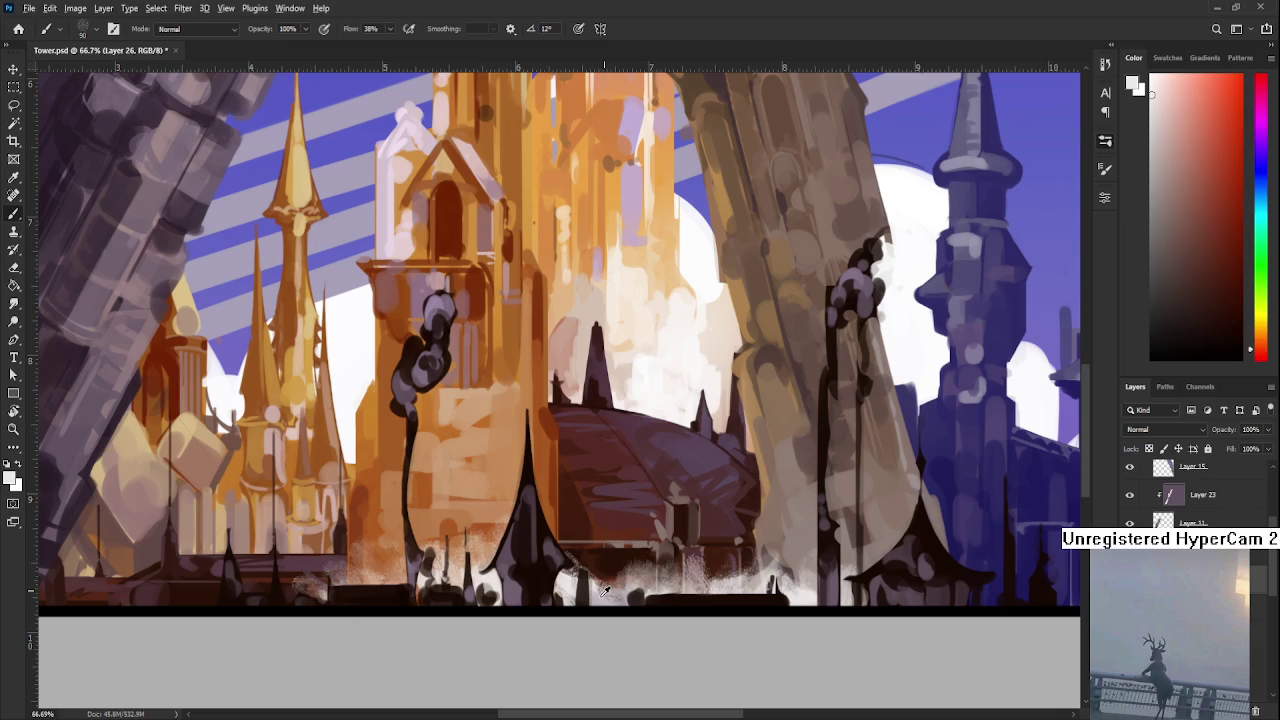
{"action": "left_click", "coordinate": [604, 591], "text": "alt"}
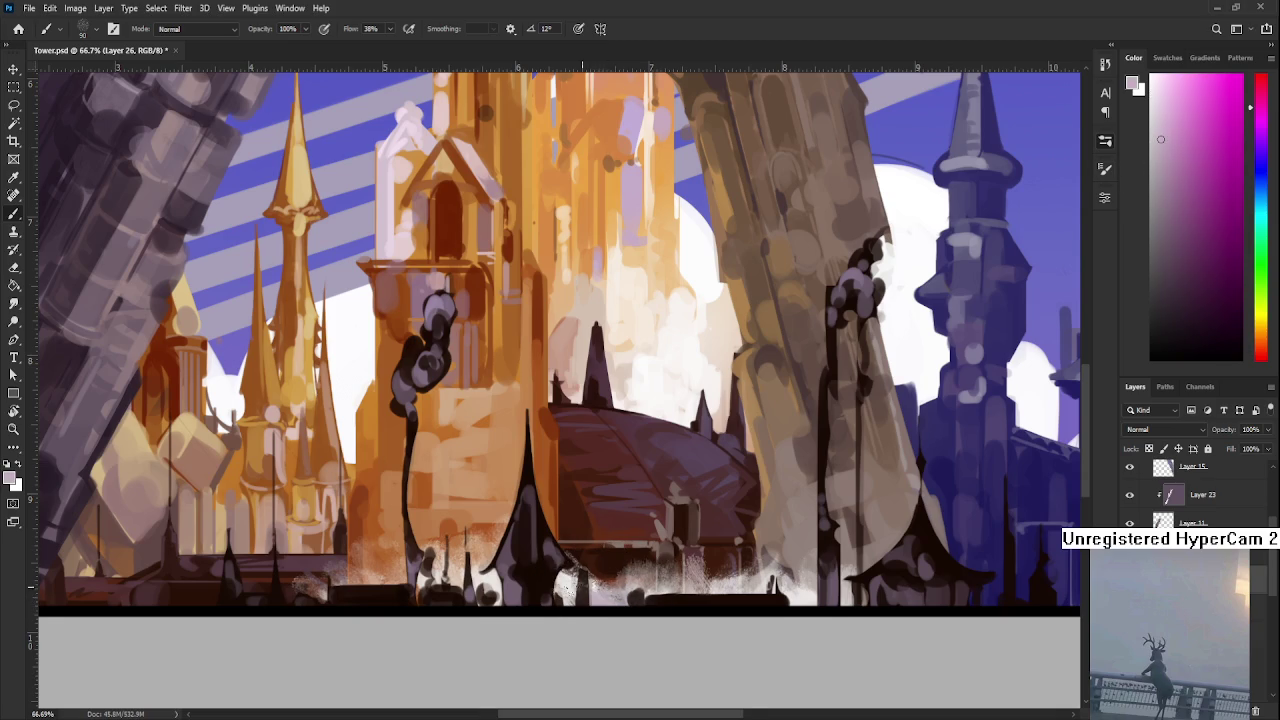
{"action": "left_click_drag", "start_coordinate": [600, 601], "coordinate": [626, 591]}
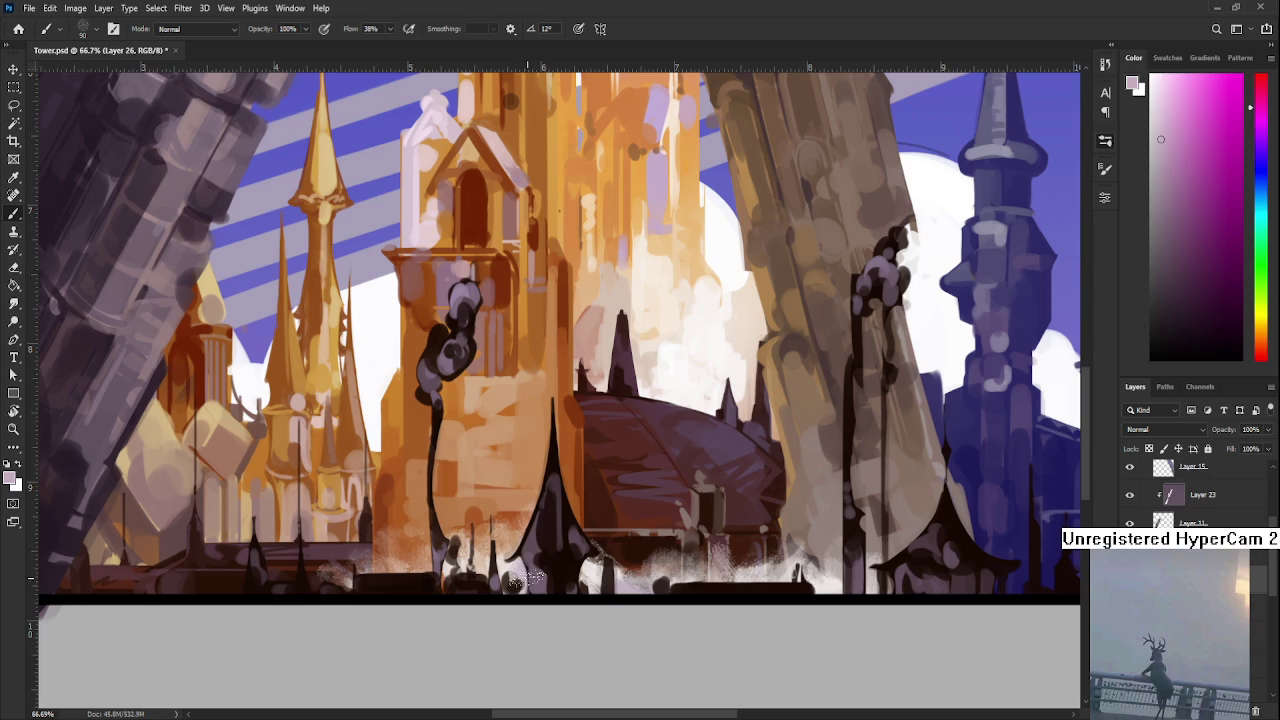
{"action": "left_click_drag", "start_coordinate": [528, 564], "coordinate": [582, 578]}
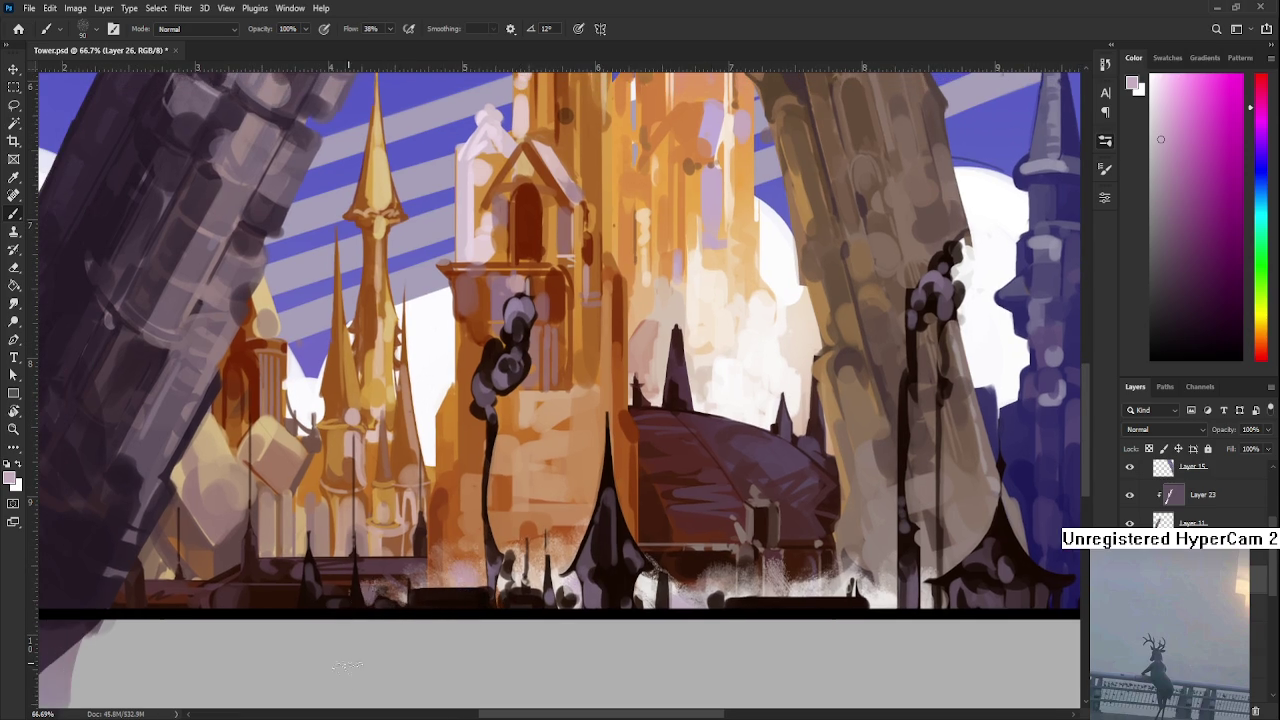
{"action": "left_click_drag", "start_coordinate": [599, 591], "coordinate": [564, 527]}
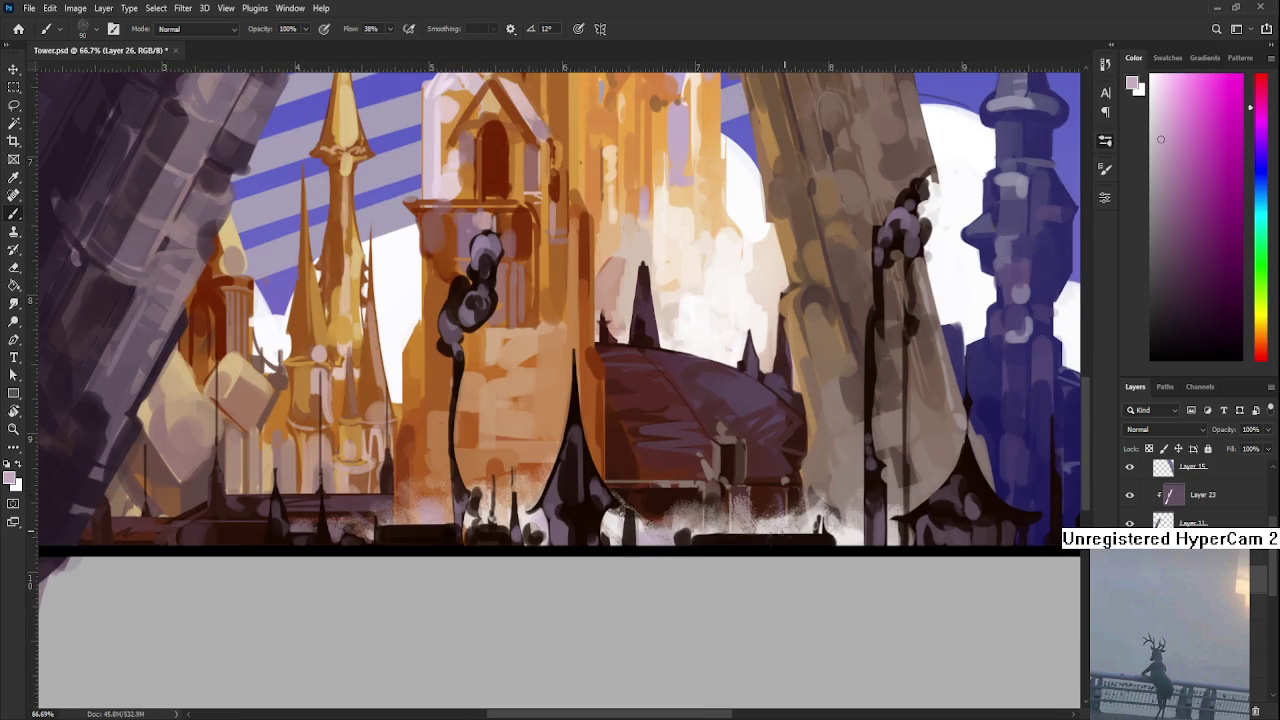
{"action": "mouse_move", "coordinate": [879, 559]}
{"action": "left_mouse_down"}
{"action": "mouse_move", "coordinate": [832, 563]}
{"action": "mouse_move", "coordinate": [872, 563]}
{"action": "mouse_move", "coordinate": [879, 578]}
{"action": "left_mouse_up"}
- Erase pale speckled streaks along the building base toward the right pillar, then zoom out
{"action": "key", "text": "e"}
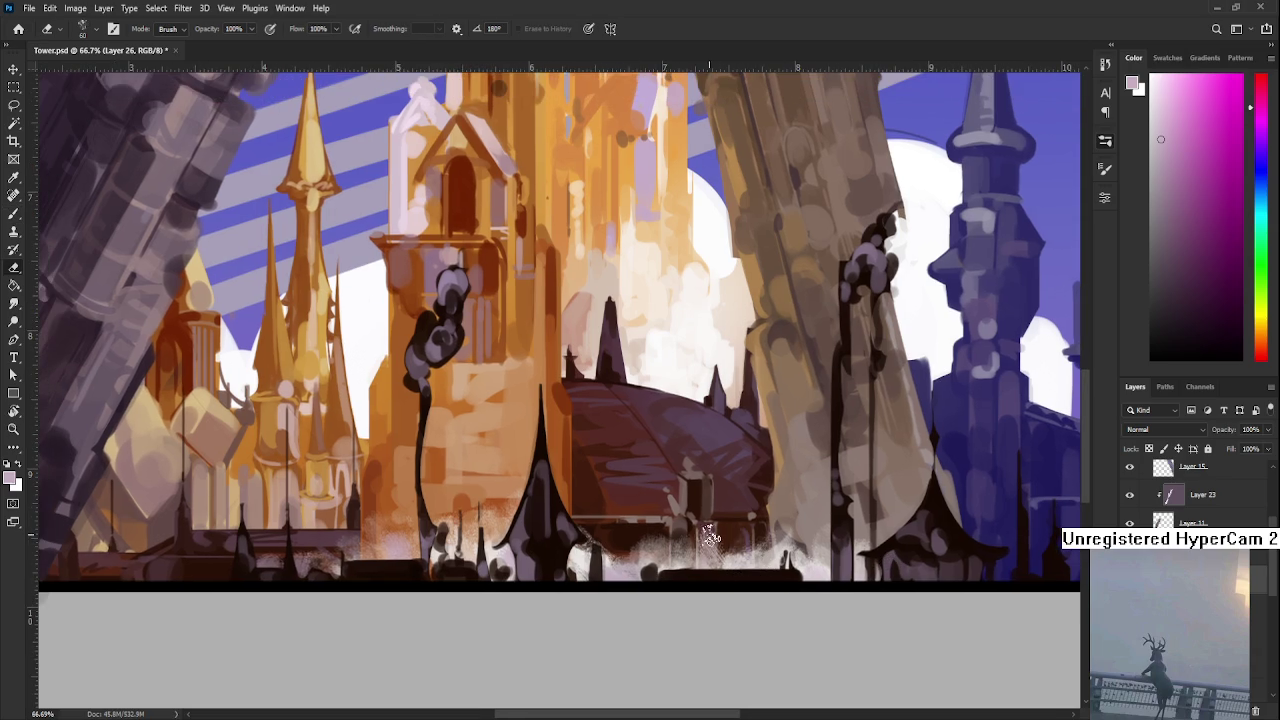
{"action": "left_click_drag", "start_coordinate": [685, 519], "coordinate": [600, 534]}
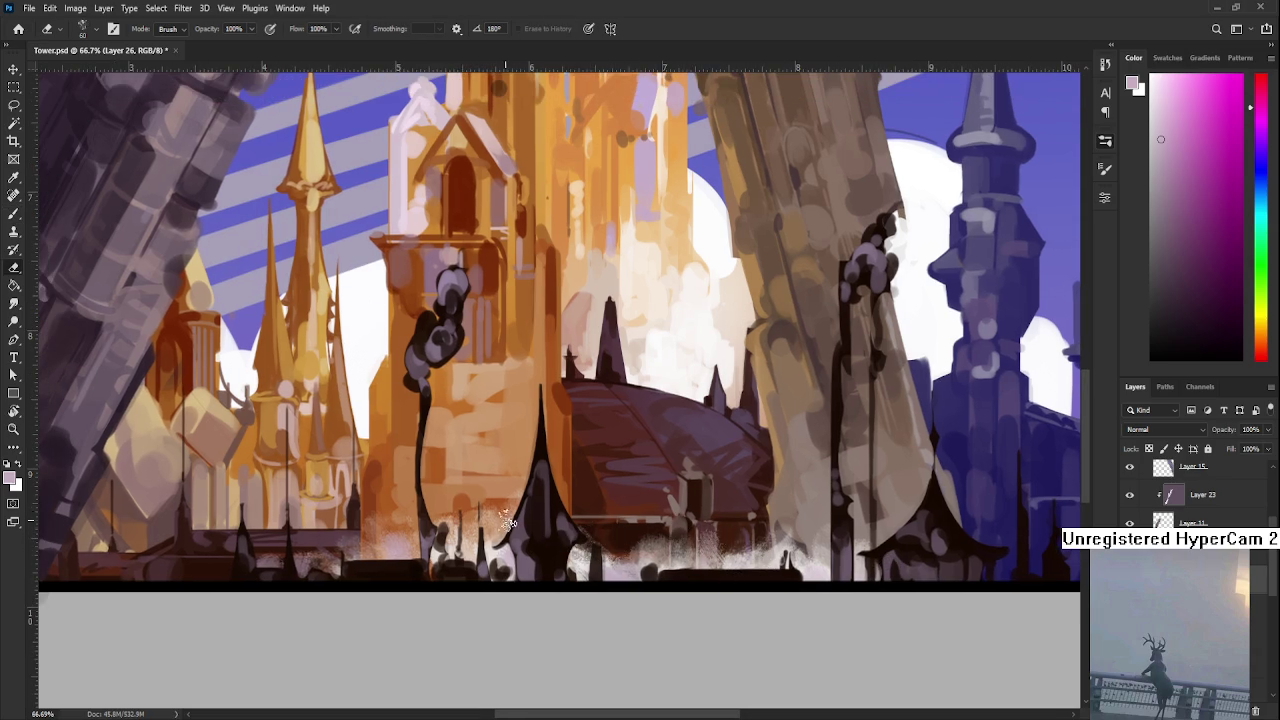
{"action": "scroll", "coordinate": [508, 521], "scroll_direction": "down", "scroll_amount": 2}
{"action": "scroll", "coordinate": [540, 505], "scroll_direction": "down", "scroll_amount": 2}
{"action": "scroll", "coordinate": [560, 505], "scroll_direction": "down", "scroll_amount": 2}
{"action": "scroll", "coordinate": [585, 503], "scroll_direction": "down", "scroll_amount": 2}
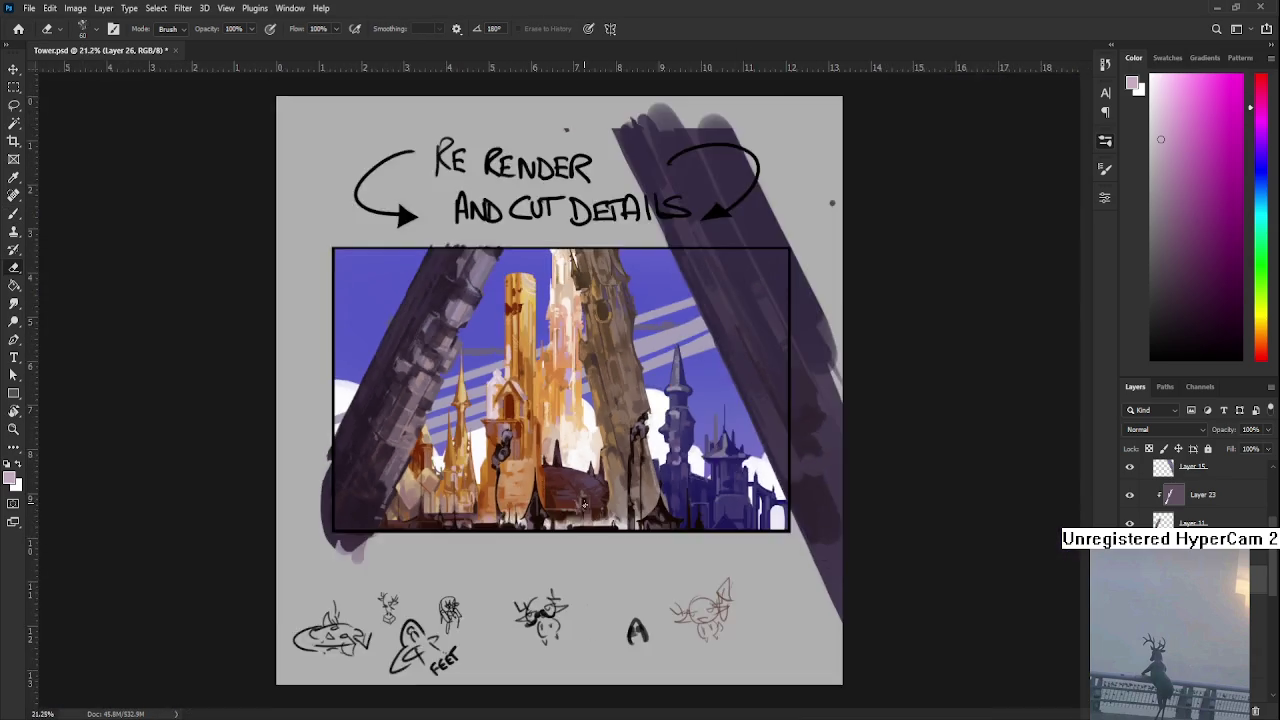
- Alternate brush and eraser touch-ups around the right pillar's base while adjusting the view
{"action": "scroll", "coordinate": [585, 505], "scroll_direction": "up", "scroll_amount": 3}
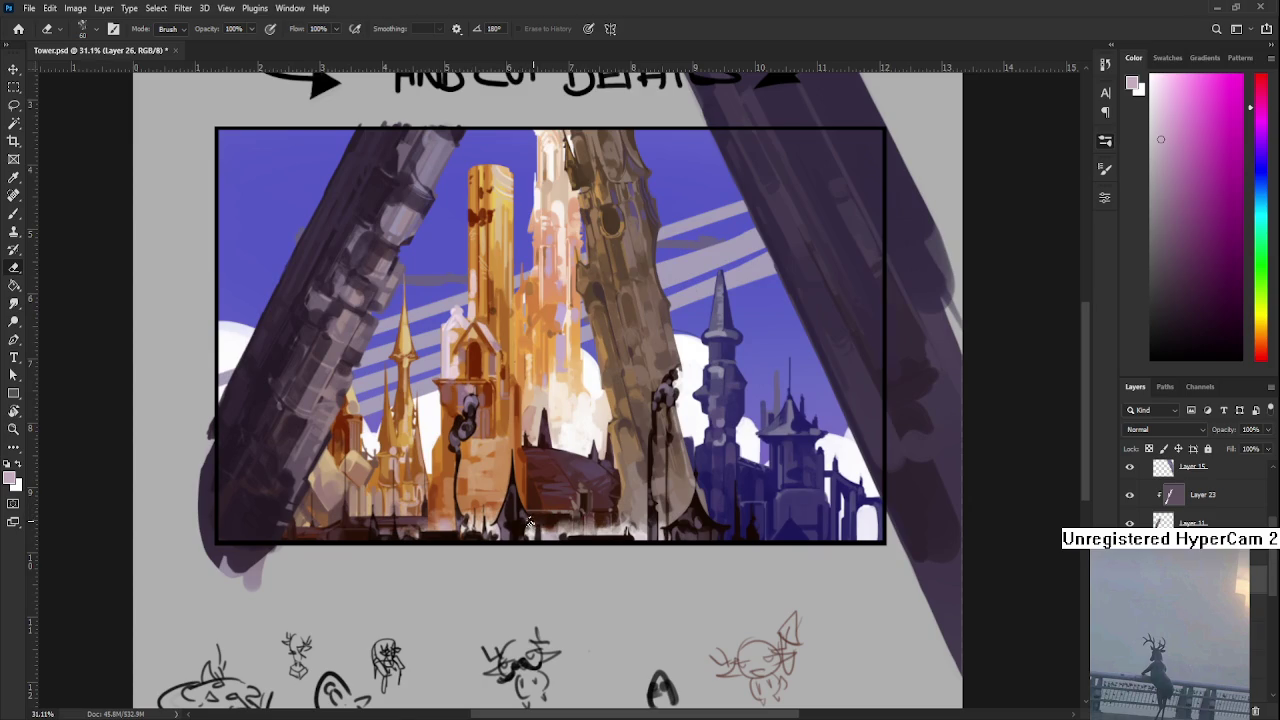
{"action": "left_click_drag", "start_coordinate": [530, 525], "coordinate": [536, 585]}
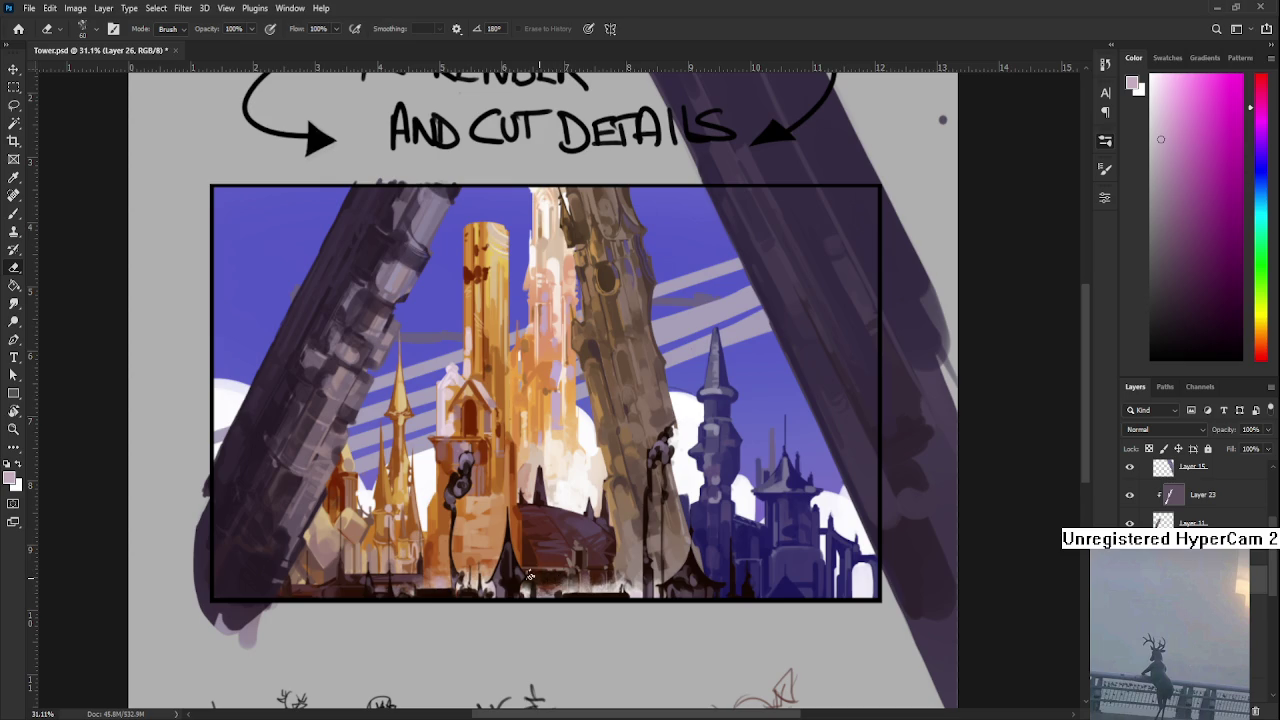
{"action": "key", "text": "b"}
{"action": "key", "text": "e"}
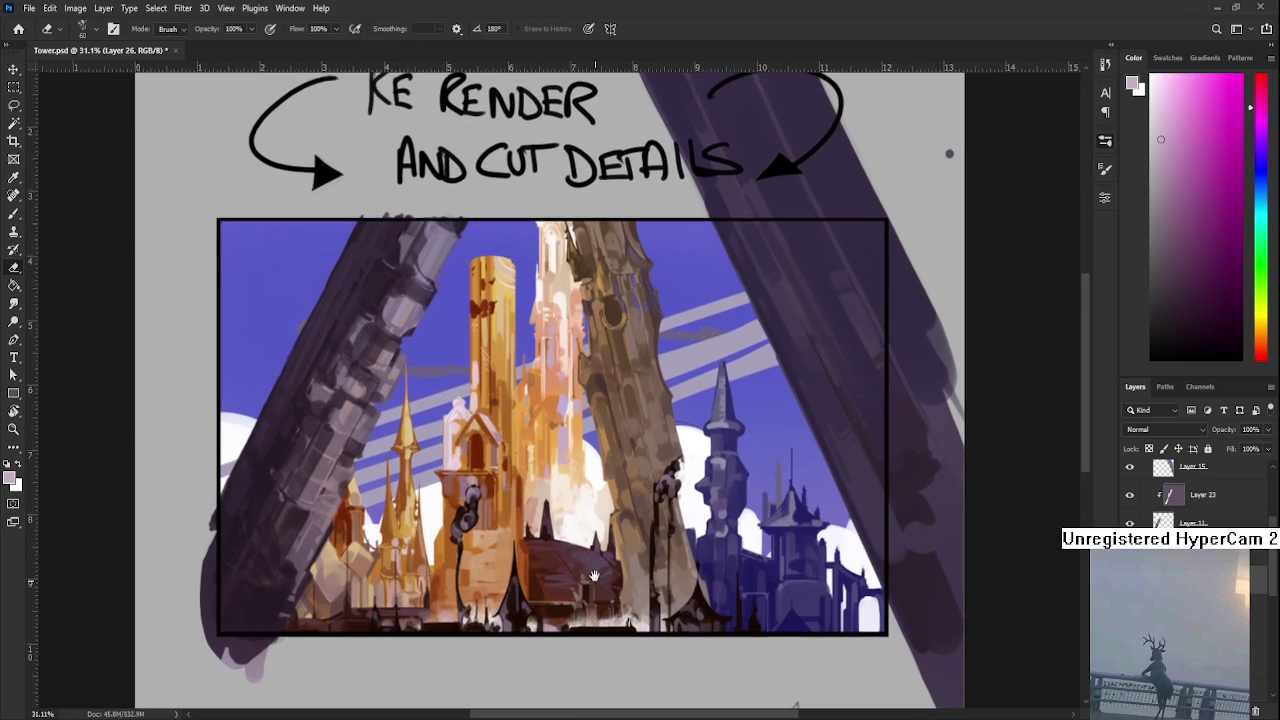
{"action": "left_click_drag", "start_coordinate": [588, 538], "coordinate": [594, 576]}
{"action": "key", "text": "b"}
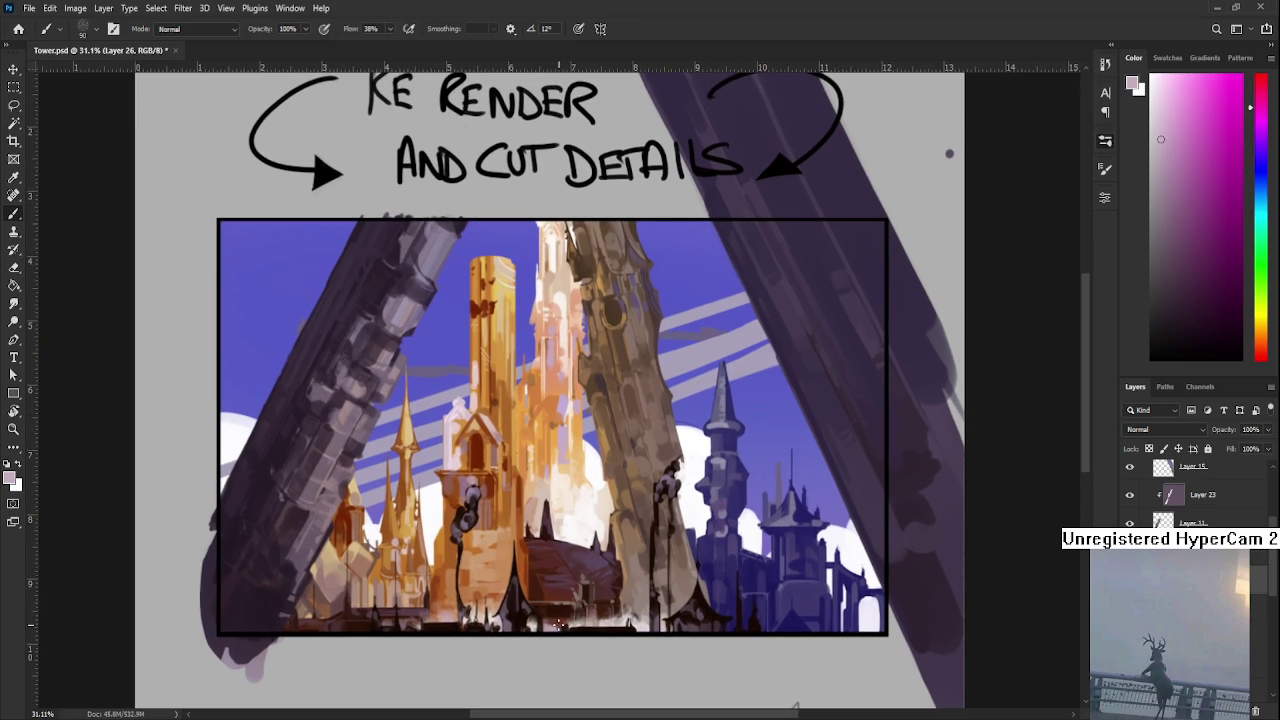
{"action": "left_click_drag", "start_coordinate": [663, 627], "coordinate": [645, 615]}
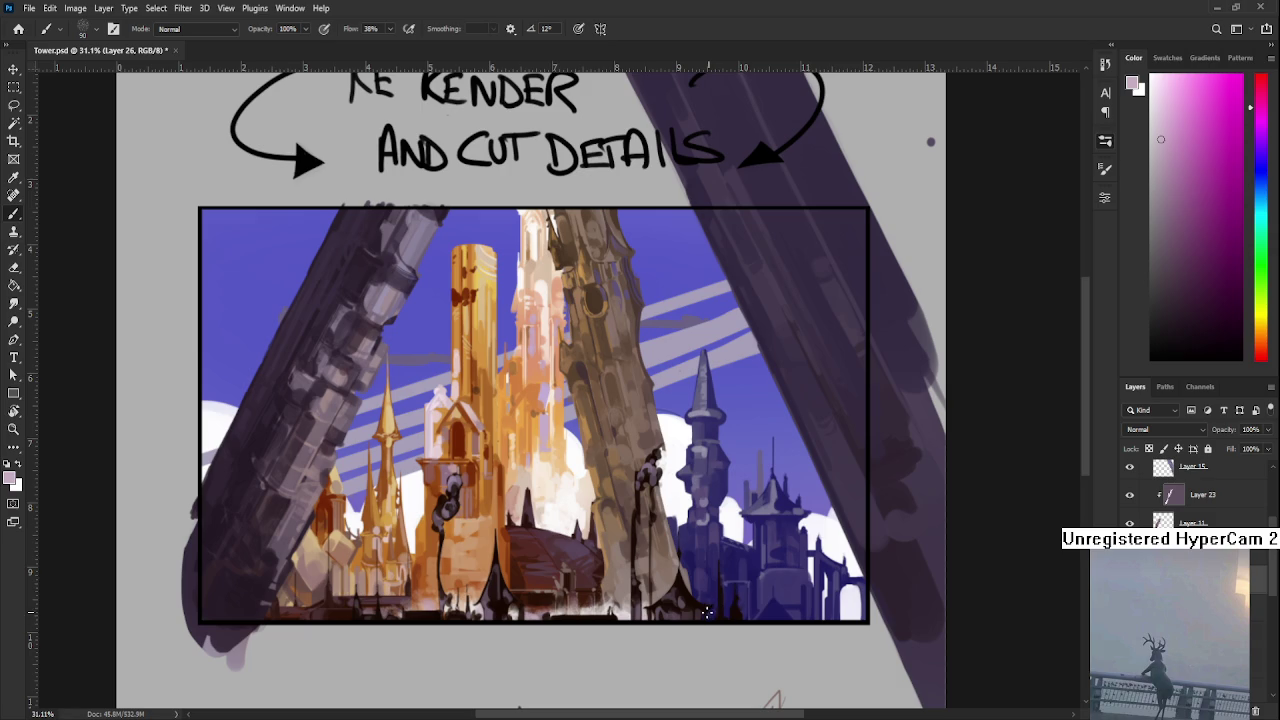
{"action": "key", "text": "e"}
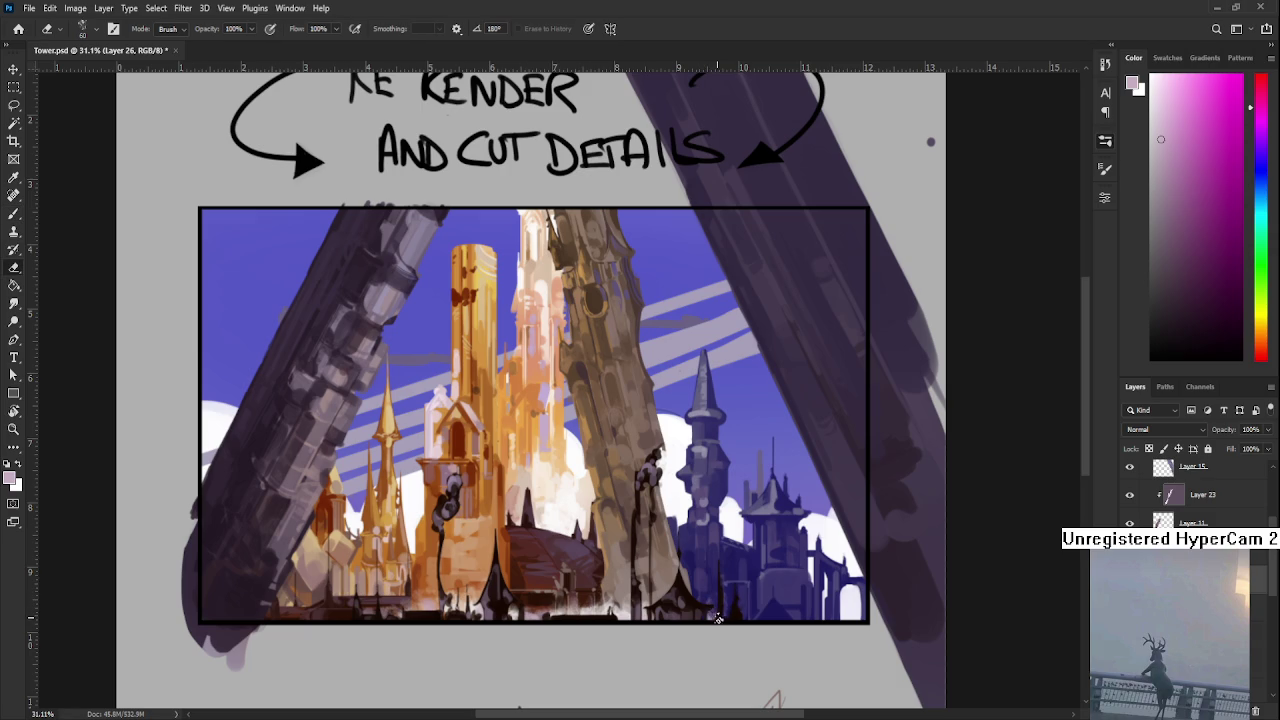
{"action": "key", "text": "b"}
{"action": "key", "text": "e"}
{"action": "scroll", "coordinate": [713, 556], "scroll_direction": "down", "scroll_amount": 1}
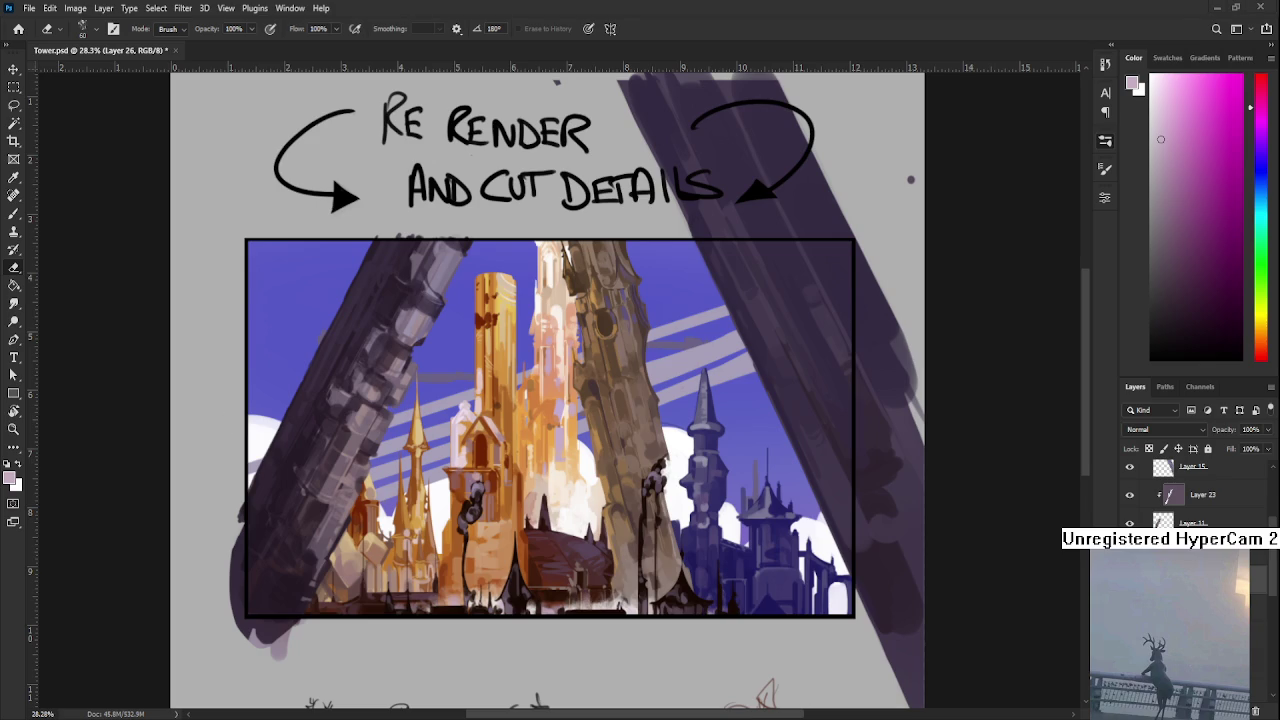
{"action": "scroll", "coordinate": [582, 578], "scroll_direction": "up", "scroll_amount": 1}
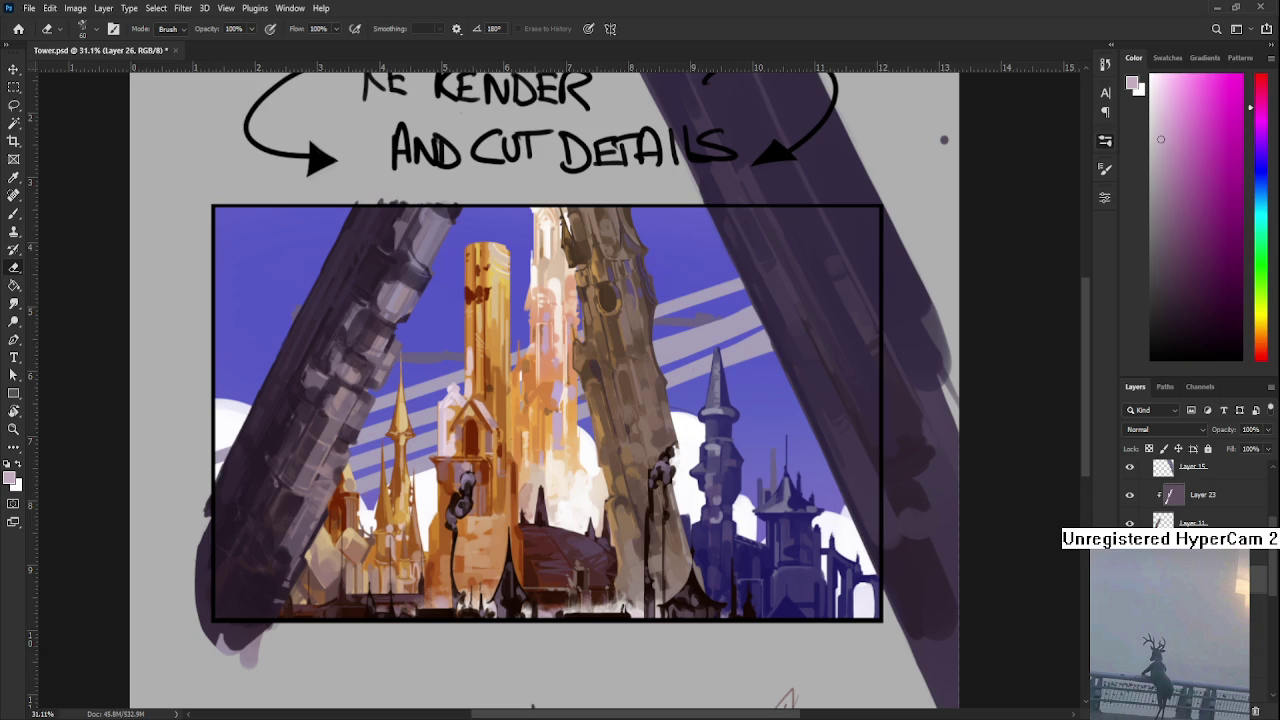
- Paint pale bluish-white mist at the pillar base with a size-600 brush, comparing via undo/redo
{"action": "key", "text": "b"}
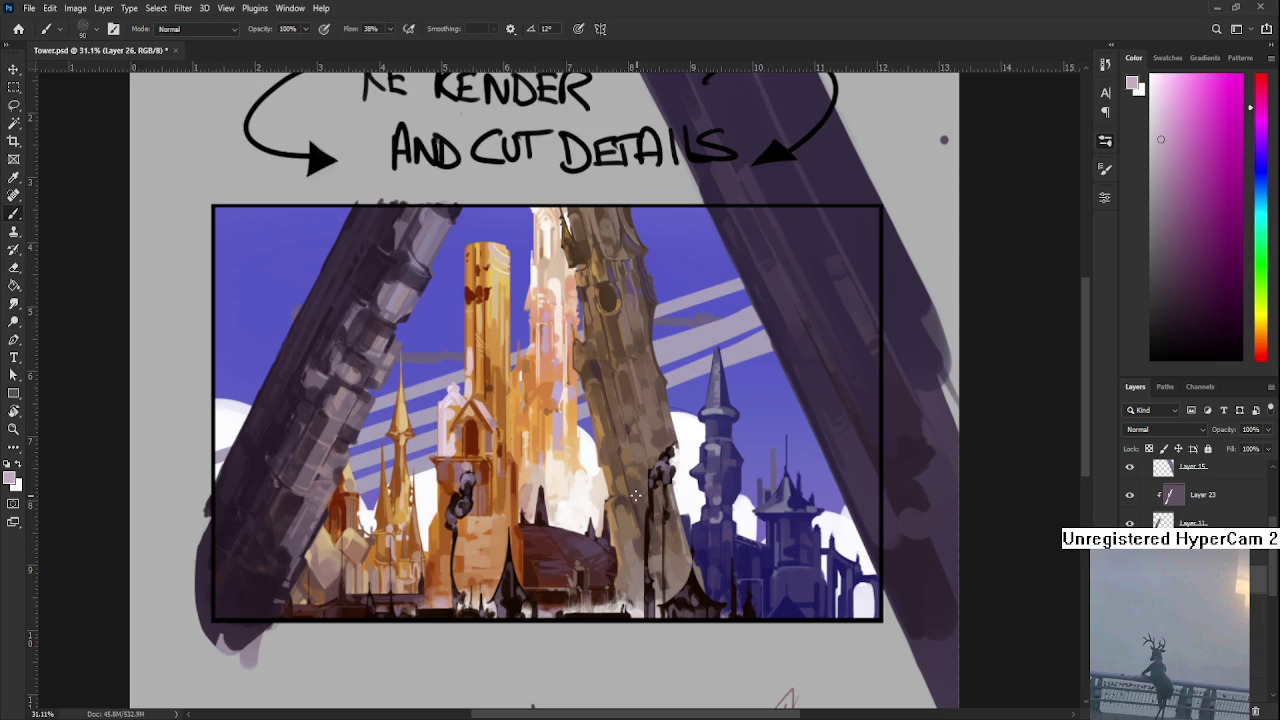
{"action": "key", "text": "bracketright"}
{"action": "key", "text": "bracketright"}
{"action": "key", "text": "bracketright"}
{"action": "left_click", "coordinate": [695, 484], "text": "alt"}
{"action": "mouse_move", "coordinate": [665, 560]}
{"action": "left_mouse_down"}
{"action": "mouse_move", "coordinate": [640, 540]}
{"action": "mouse_move", "coordinate": [703, 556]}
{"action": "mouse_move", "coordinate": [690, 520]}
{"action": "mouse_move", "coordinate": [643, 514]}
{"action": "mouse_move", "coordinate": [666, 529]}
{"action": "mouse_move", "coordinate": [729, 529]}
{"action": "mouse_move", "coordinate": [737, 571]}
{"action": "mouse_move", "coordinate": [686, 586]}
{"action": "mouse_move", "coordinate": [718, 600]}
{"action": "mouse_move", "coordinate": [671, 528]}
{"action": "mouse_move", "coordinate": [786, 514]}
{"action": "mouse_move", "coordinate": [738, 543]}
{"action": "left_mouse_up"}
{"action": "key", "text": "e"}
{"action": "key", "text": "b"}
{"action": "key", "text": "ctrl+z"}
{"action": "key", "text": "ctrl+z"}
{"action": "key", "text": "ctrl+z"}
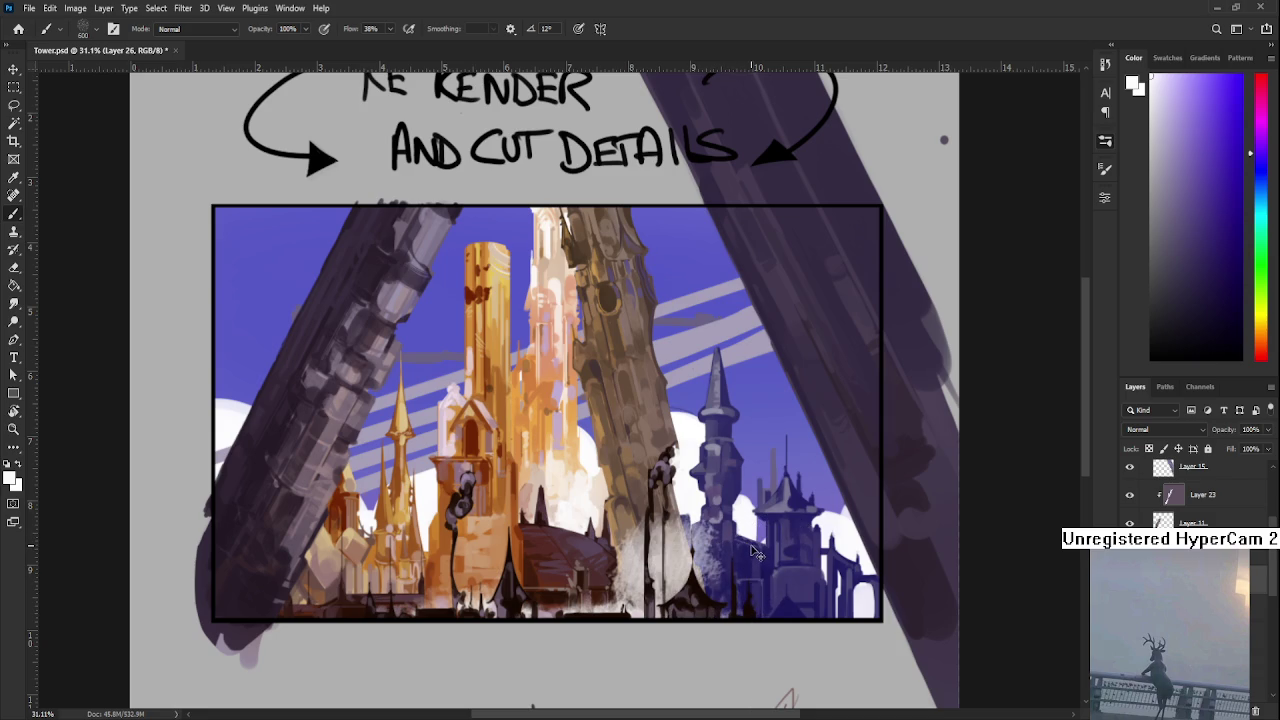
{"action": "key", "text": "ctrl+shift+z"}
{"action": "left_click", "coordinate": [1190, 580]}
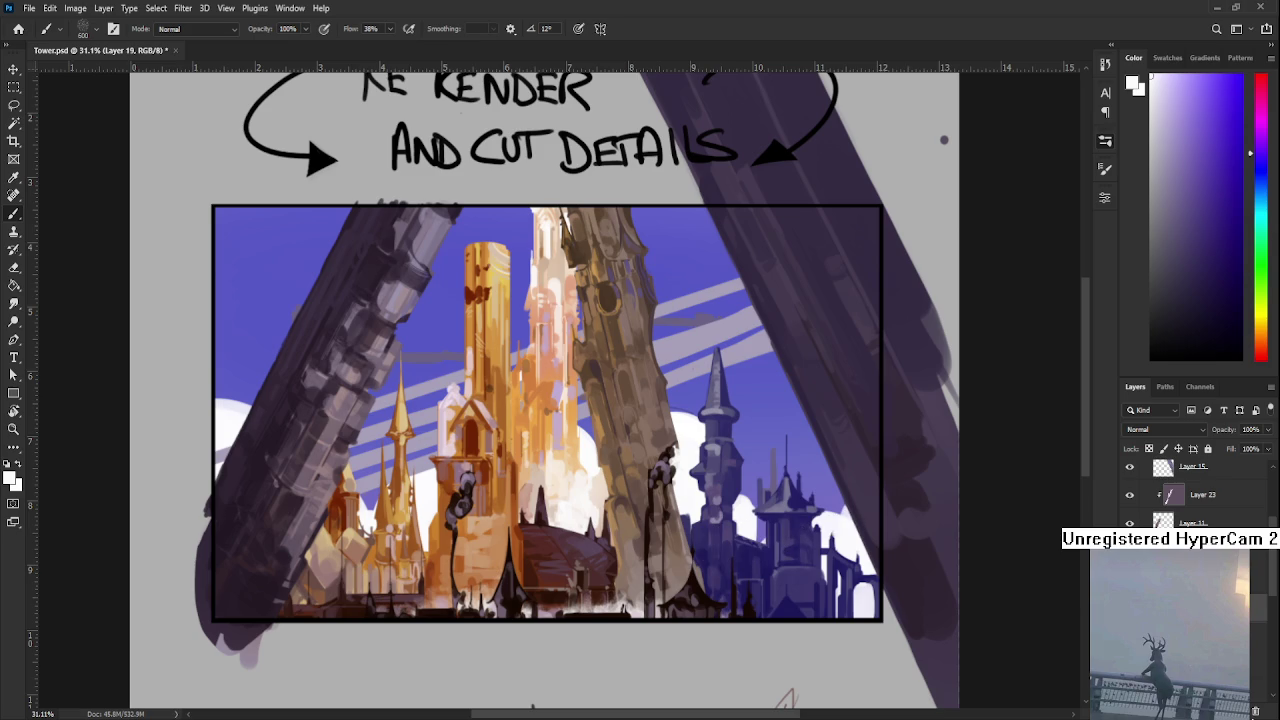
- On Layer 27, resize the brush and paint lighter haze over the lower tower
{"action": "left_click", "coordinate": [1190, 575]}
{"action": "key", "text": "period"}
{"action": "key", "text": "bracketright"}
{"action": "left_click_drag", "start_coordinate": [668, 580], "coordinate": [652, 595]}
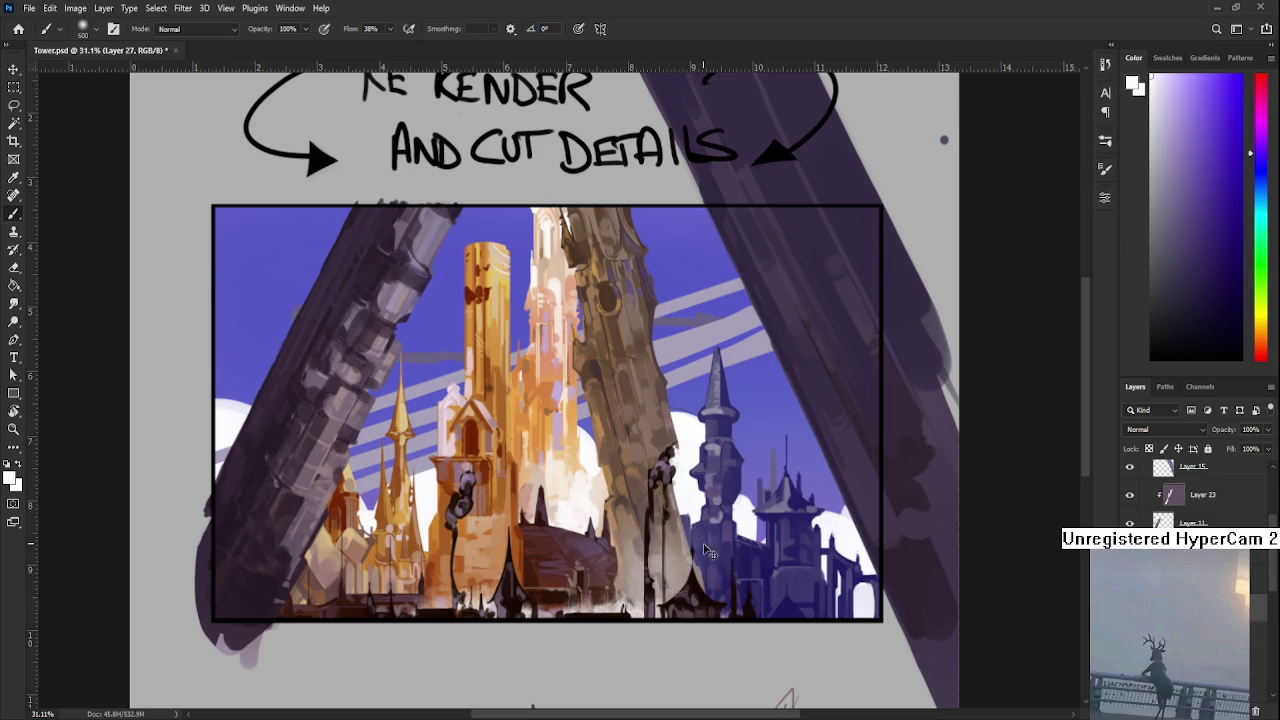
- Set the eraser to size 200 and erase parts of the haze on the lower orange tower
{"action": "key", "text": "e"}
{"action": "key", "text": "bracketleft"}
{"action": "key", "text": "bracketleft"}
{"action": "key", "text": "bracketleft"}
{"action": "key", "text": "bracketleft"}
{"action": "key", "text": "bracketleft"}
{"action": "key", "text": "bracketleft"}
{"action": "key", "text": "bracketleft"}
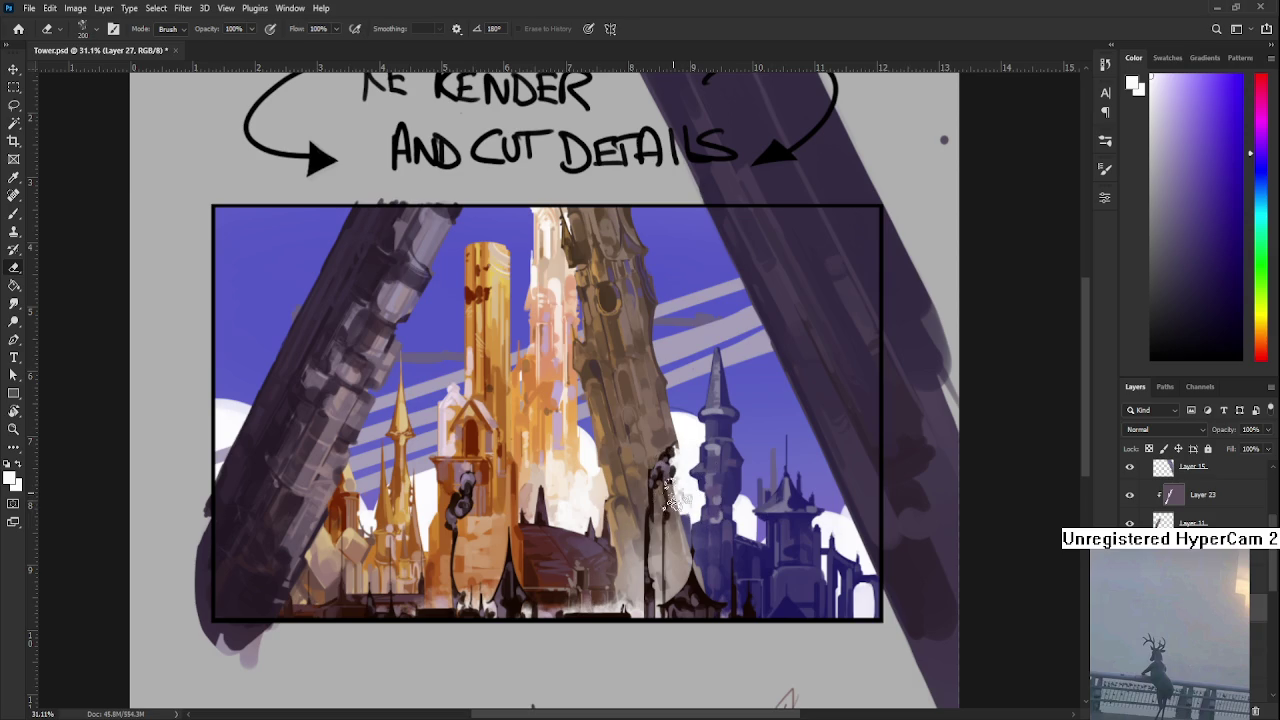
{"action": "key", "text": "bracketright"}
{"action": "key", "text": "bracketright"}
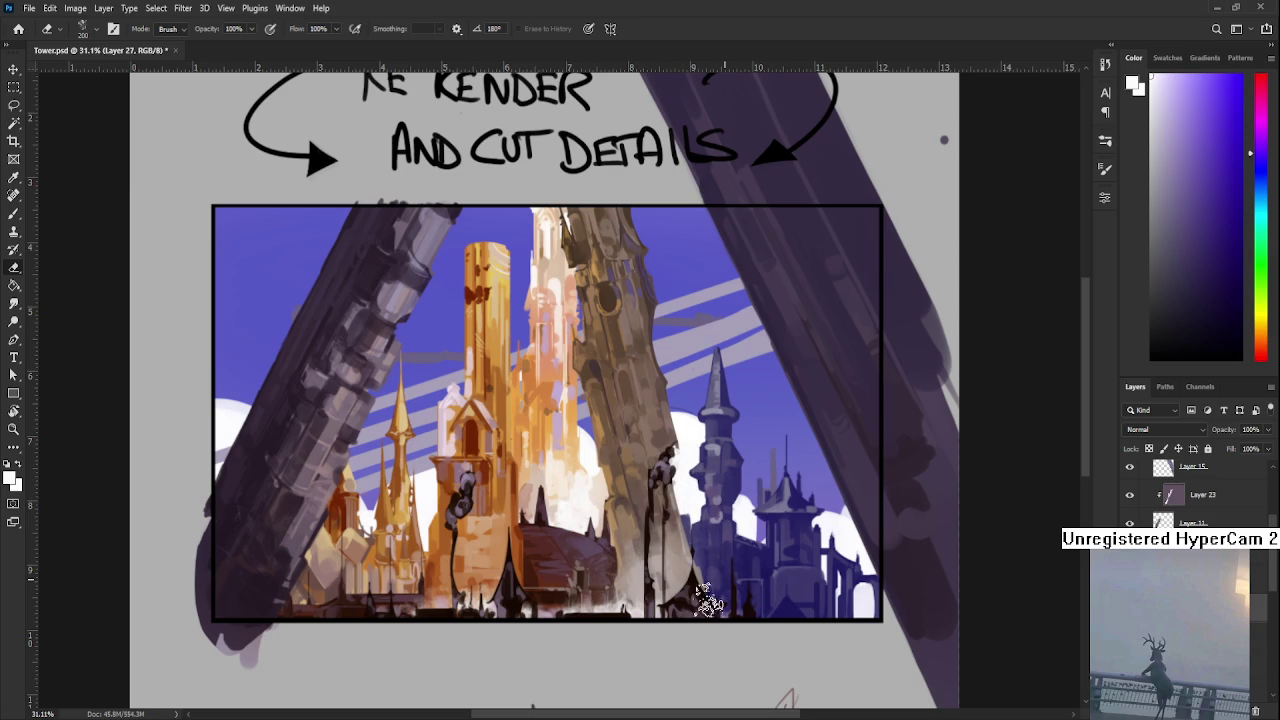
{"action": "scroll", "coordinate": [679, 578], "scroll_direction": "left", "scroll_amount": 3}
{"action": "key", "text": "b"}
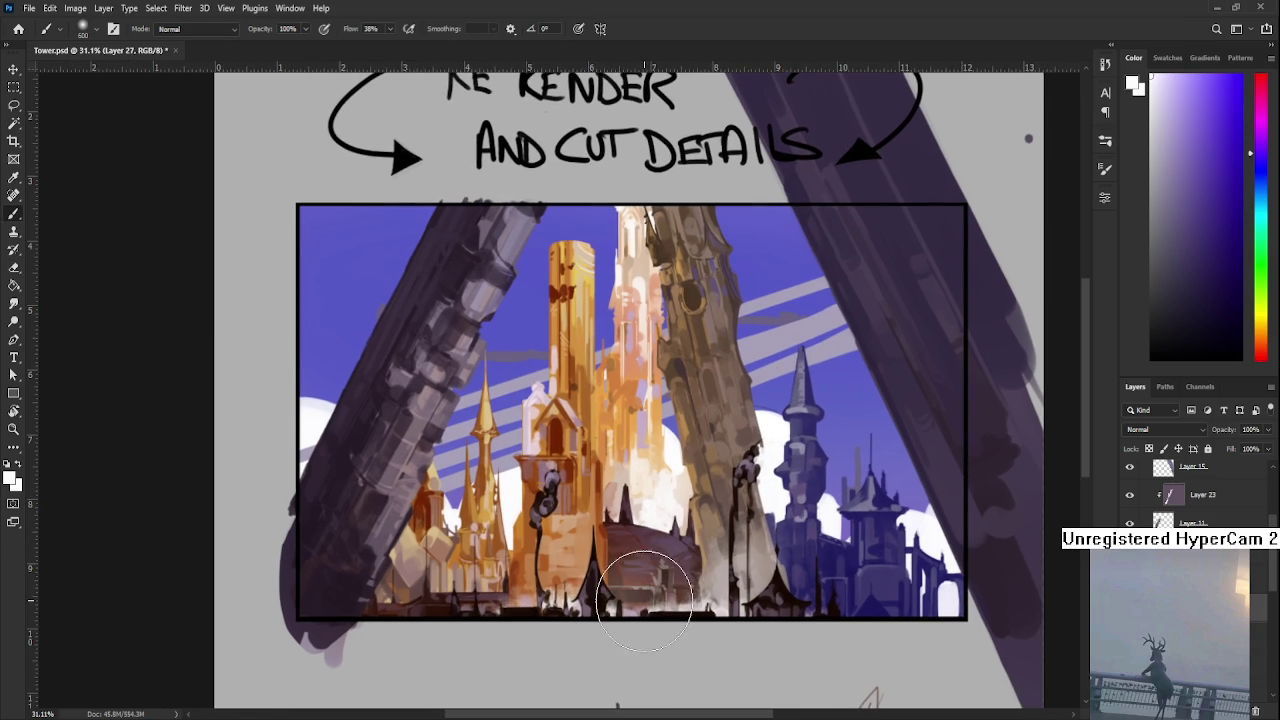
{"action": "key", "text": "e"}
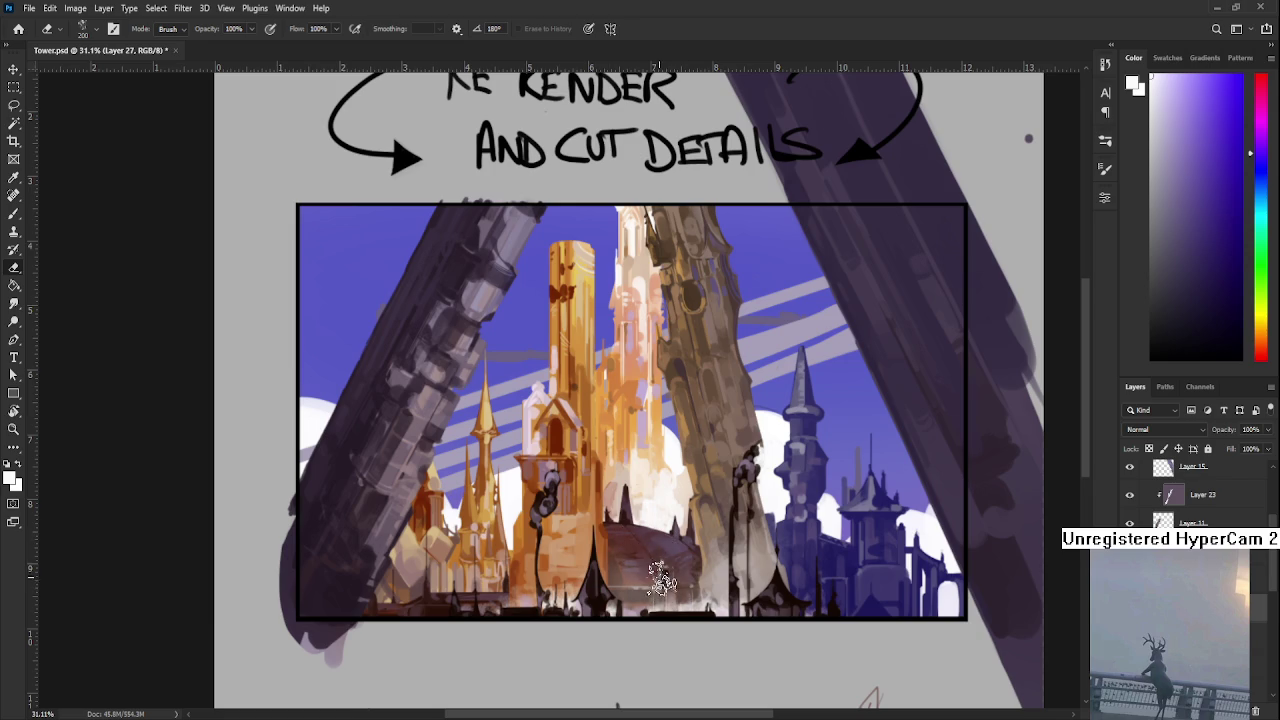
{"action": "scroll", "coordinate": [657, 586], "scroll_direction": "left", "scroll_amount": 1}
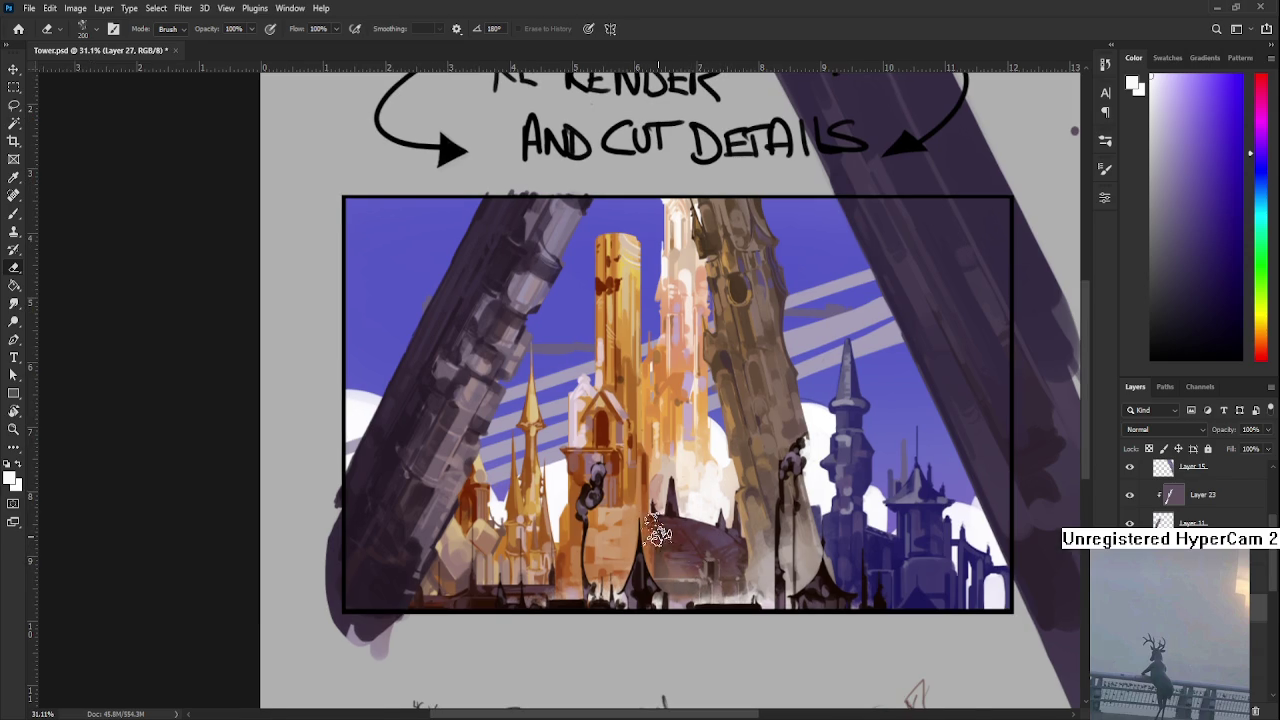
{"action": "scroll", "coordinate": [657, 533], "scroll_direction": "left", "scroll_amount": 2}
{"action": "key", "text": "b"}
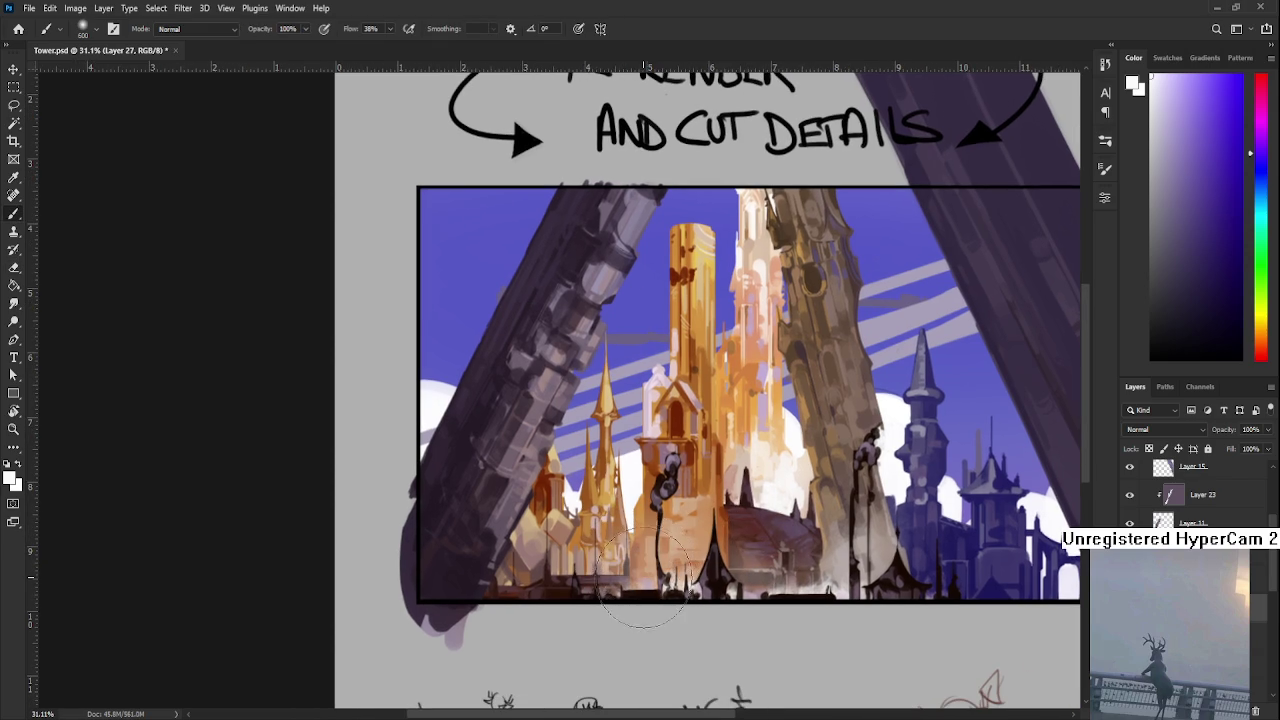
{"action": "key", "text": "e"}
{"action": "left_click_drag", "start_coordinate": [661, 546], "coordinate": [725, 518]}
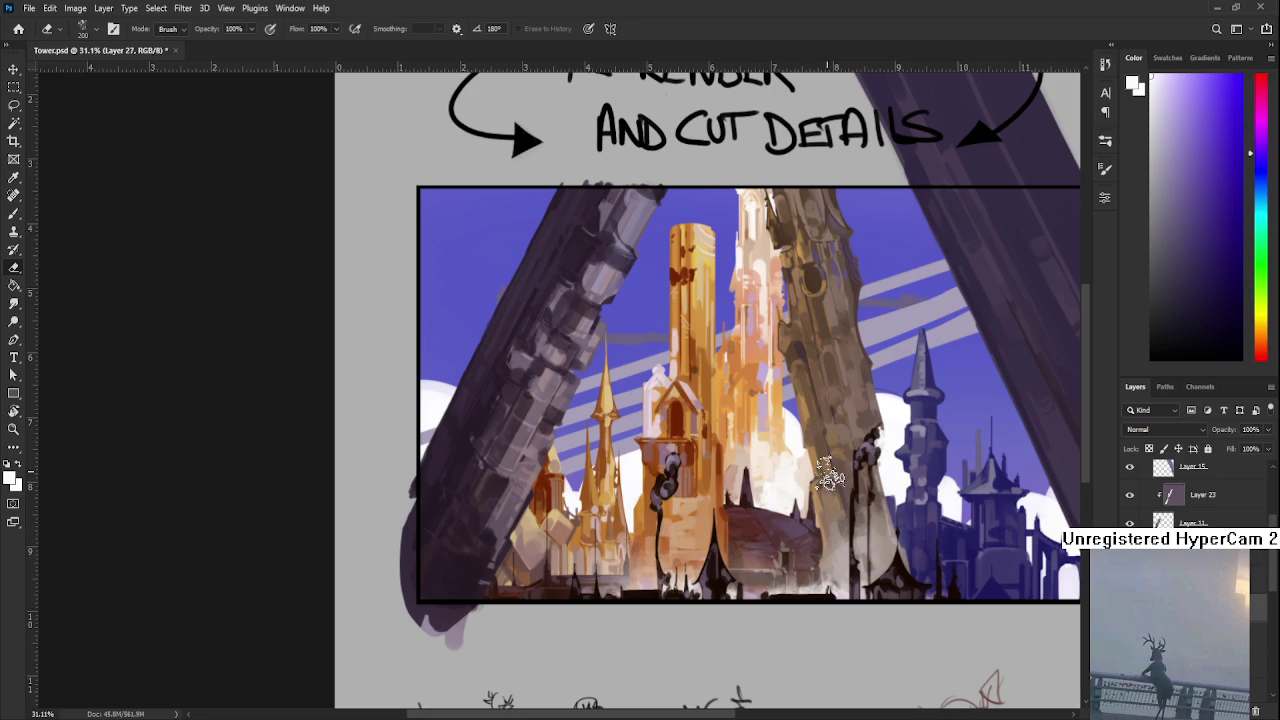
{"action": "left_click_drag", "start_coordinate": [782, 458], "coordinate": [698, 493]}
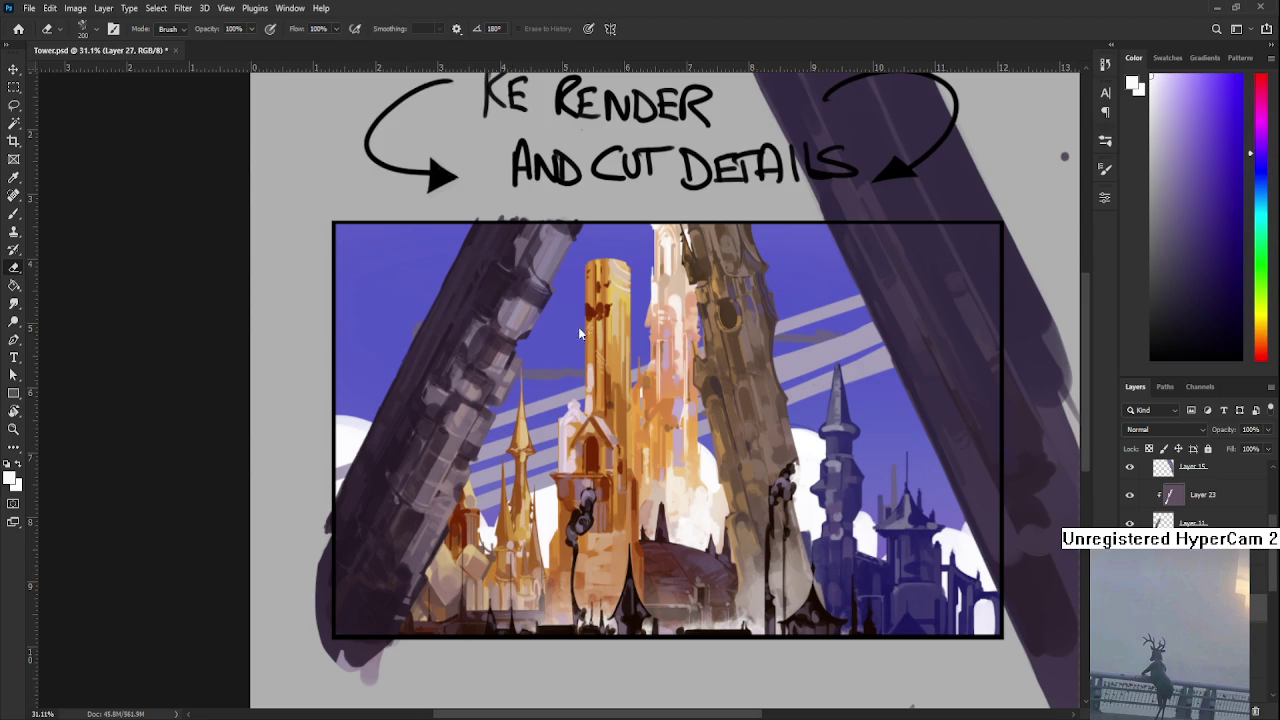
- Brush pale vertical strokes down the small golden spires, then erase the haze near them back
{"action": "key", "text": "b"}
{"action": "scroll", "coordinate": [596, 582], "scroll_direction": "up", "scroll_amount": 2}
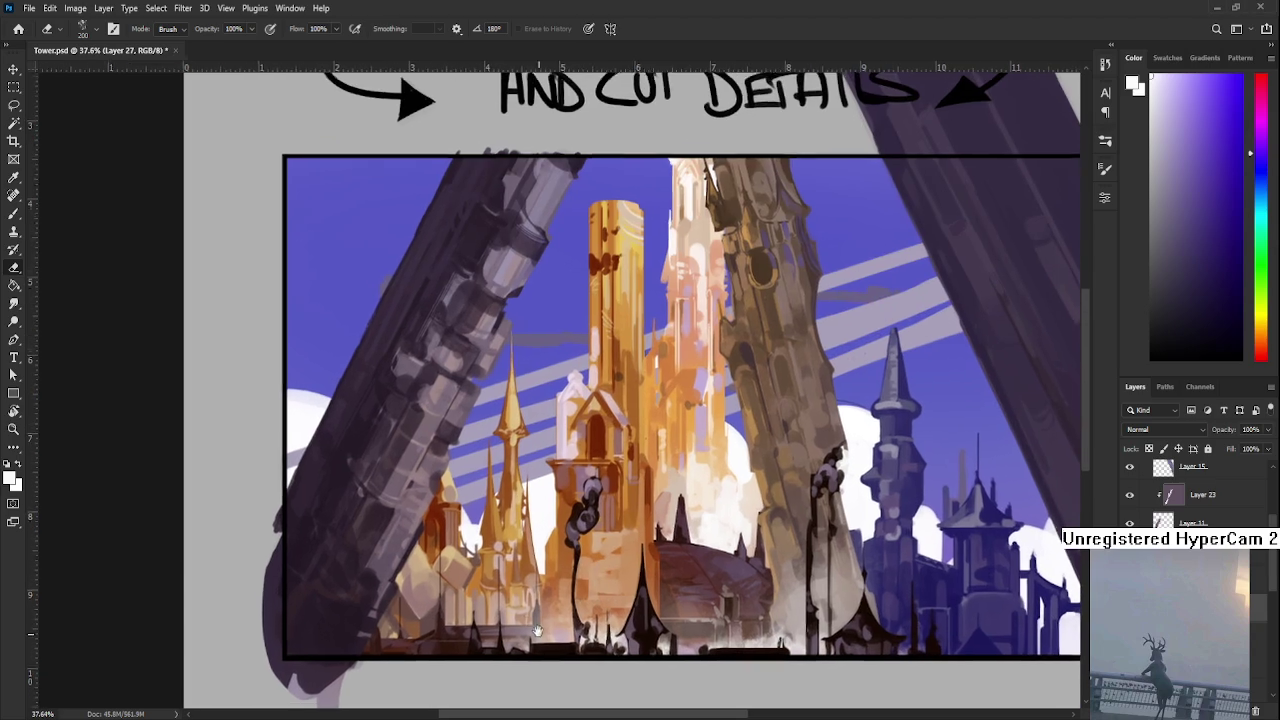
{"action": "left_click_drag", "start_coordinate": [503, 601], "coordinate": [516, 622]}
{"action": "key", "text": "e"}
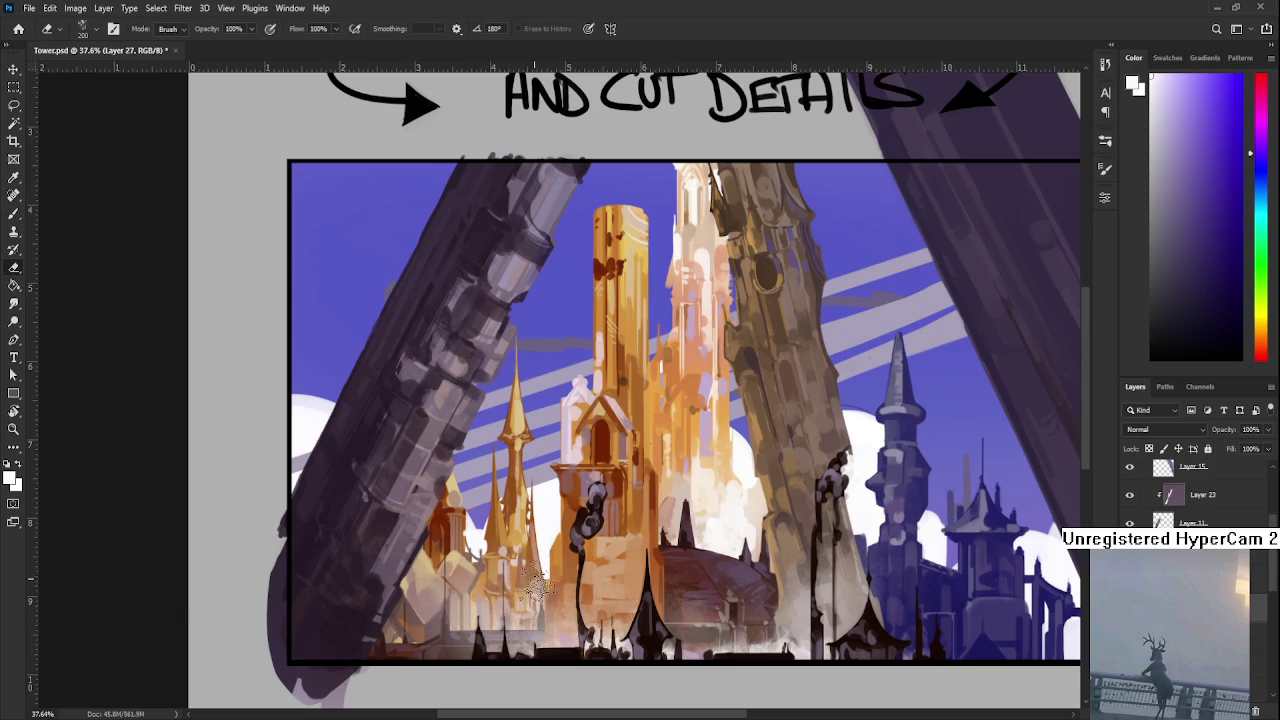
{"action": "mouse_move", "coordinate": [515, 625]}
{"action": "left_mouse_down"}
{"action": "mouse_move", "coordinate": [552, 595]}
{"action": "mouse_move", "coordinate": [467, 573]}
{"action": "left_mouse_up"}
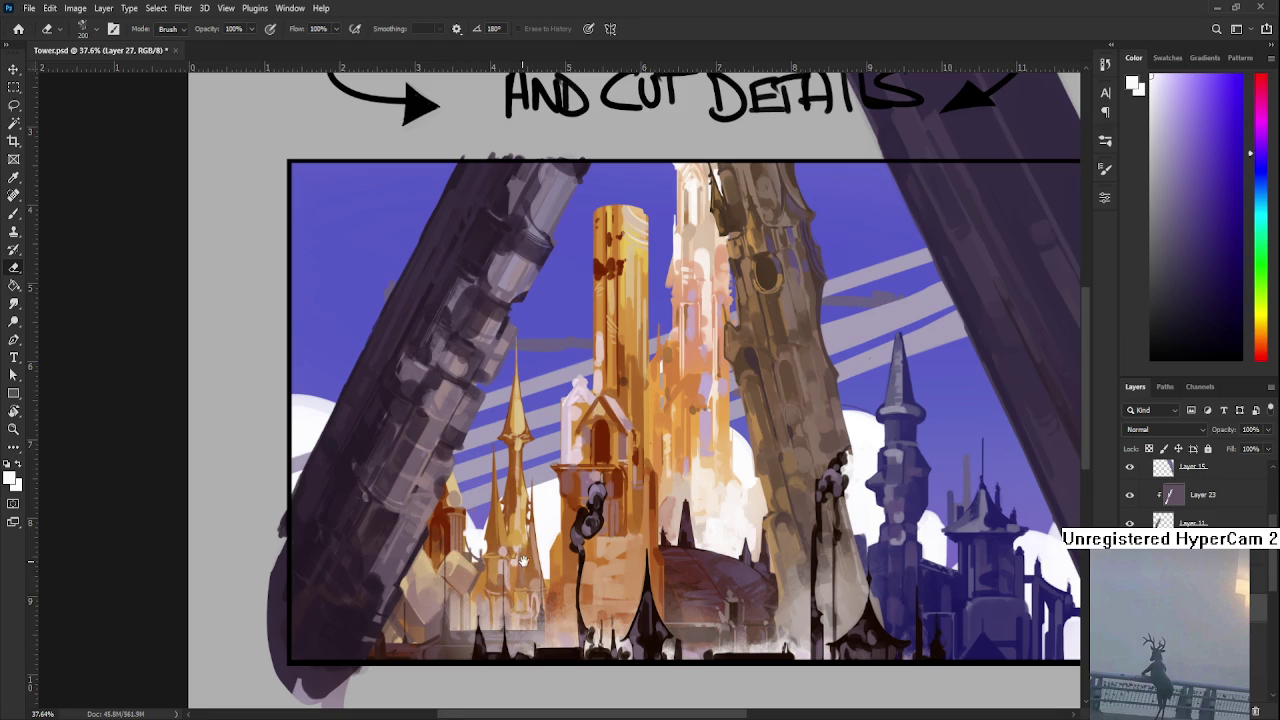
{"action": "left_click_drag", "start_coordinate": [552, 570], "coordinate": [487, 590]}
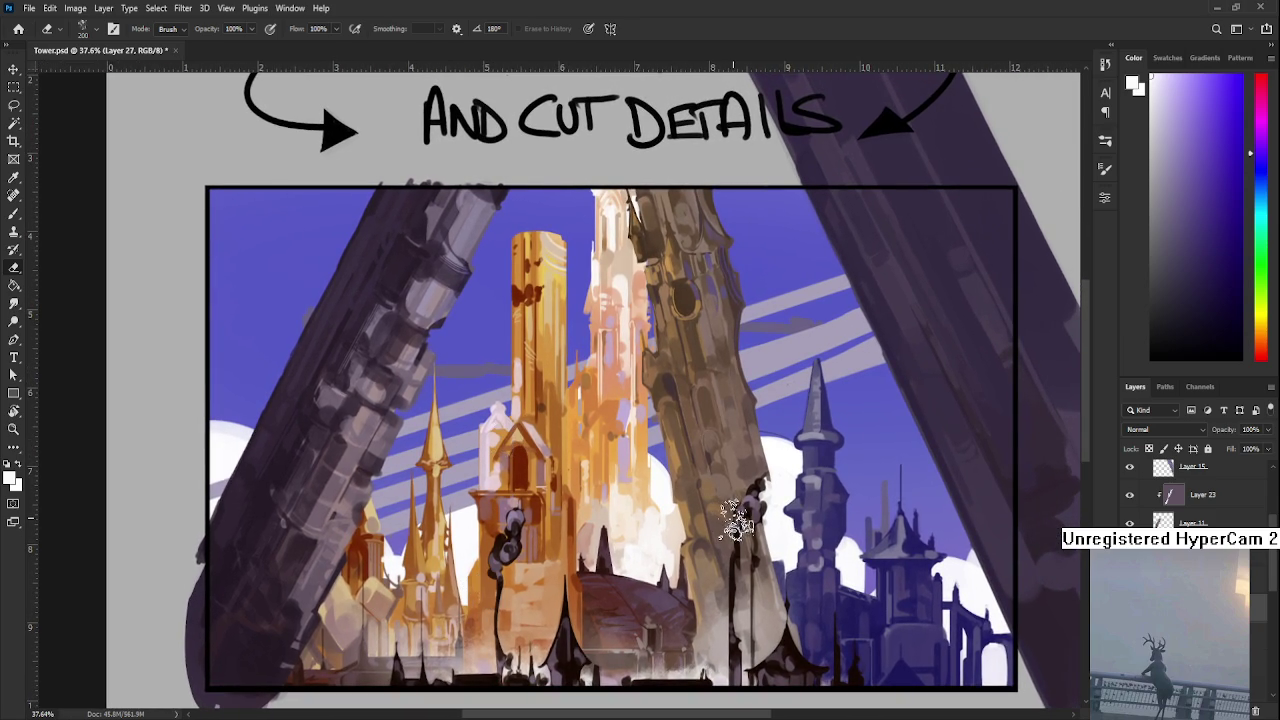
{"action": "scroll", "coordinate": [1180, 495], "scroll_direction": "up", "scroll_amount": 5}
{"action": "scroll", "coordinate": [1195, 495], "scroll_direction": "down", "scroll_amount": 1}
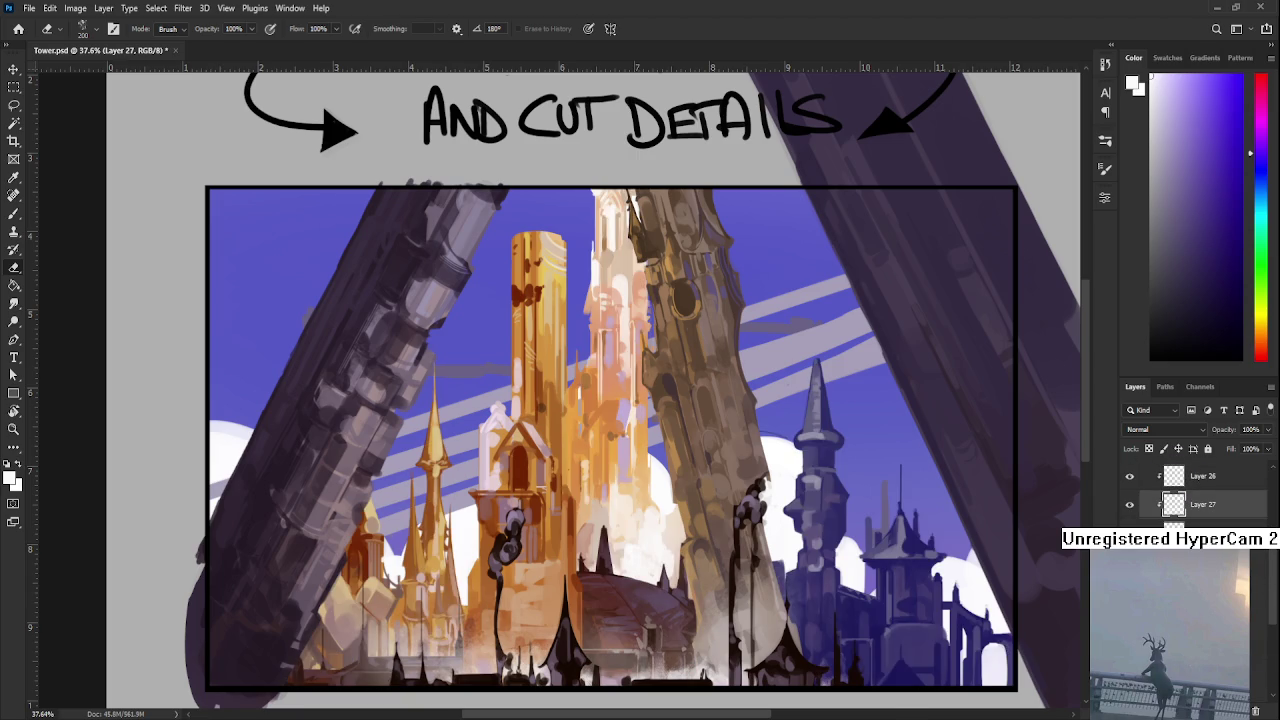
{"action": "left_click", "coordinate": [1200, 590]}
{"action": "key", "text": "ctrl+shift+alt+n"}
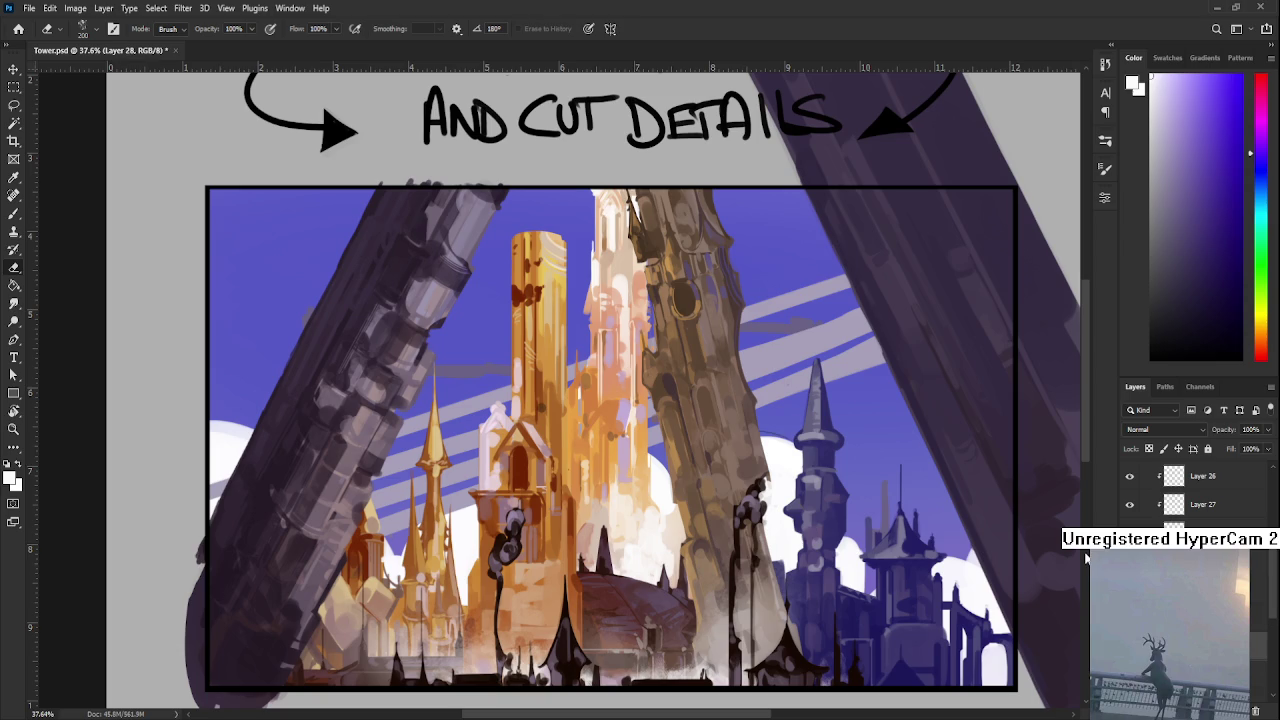
{"action": "mouse_move", "coordinate": [886, 543]}
{"action": "left_mouse_down"}
{"action": "mouse_move", "coordinate": [856, 513]}
{"action": "mouse_move", "coordinate": [813, 513]}
{"action": "left_mouse_up"}
{"action": "key", "text": "b"}
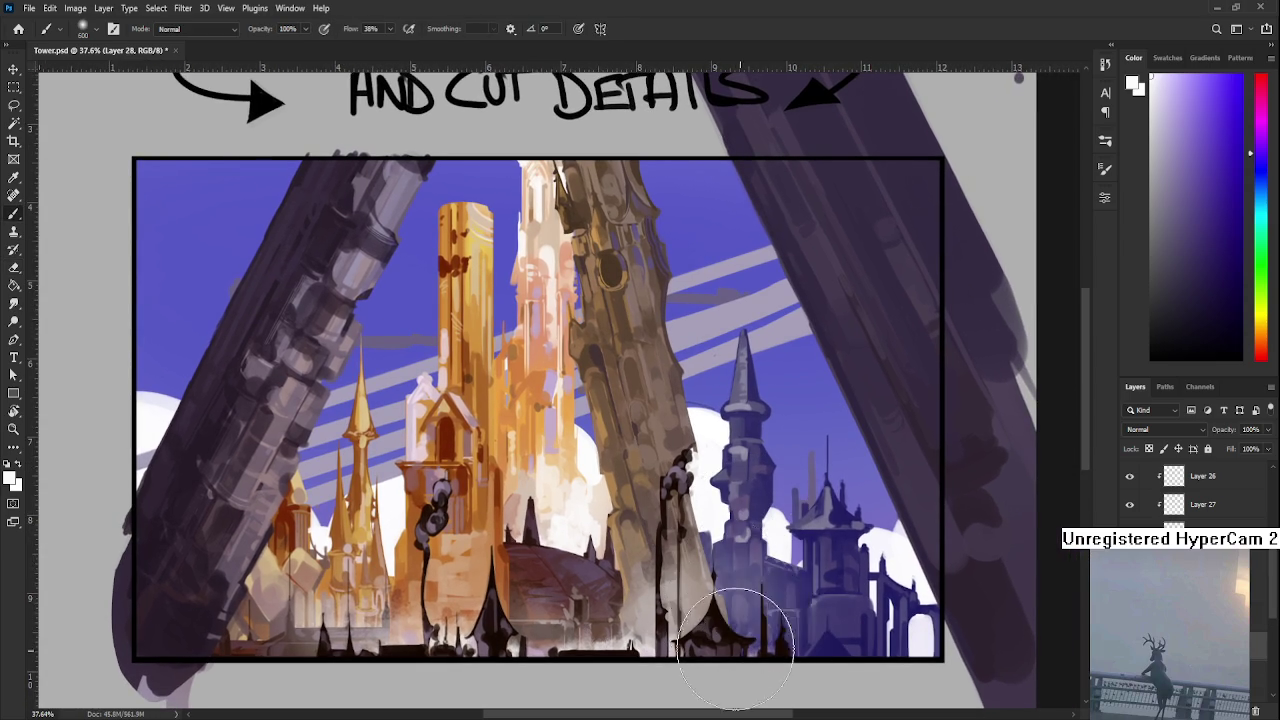
{"action": "key", "text": "e"}
{"action": "key", "text": "b"}
{"action": "left_click_drag", "start_coordinate": [794, 623], "coordinate": [786, 614]}
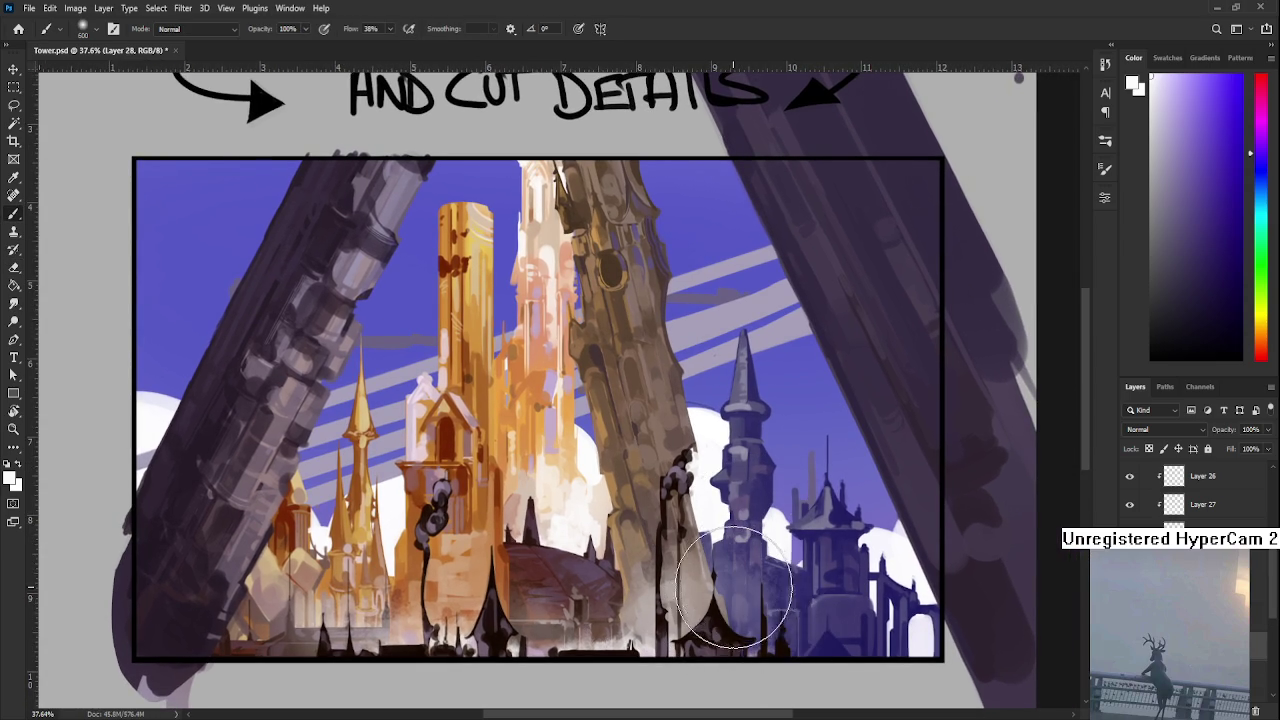
{"action": "key", "text": "e"}
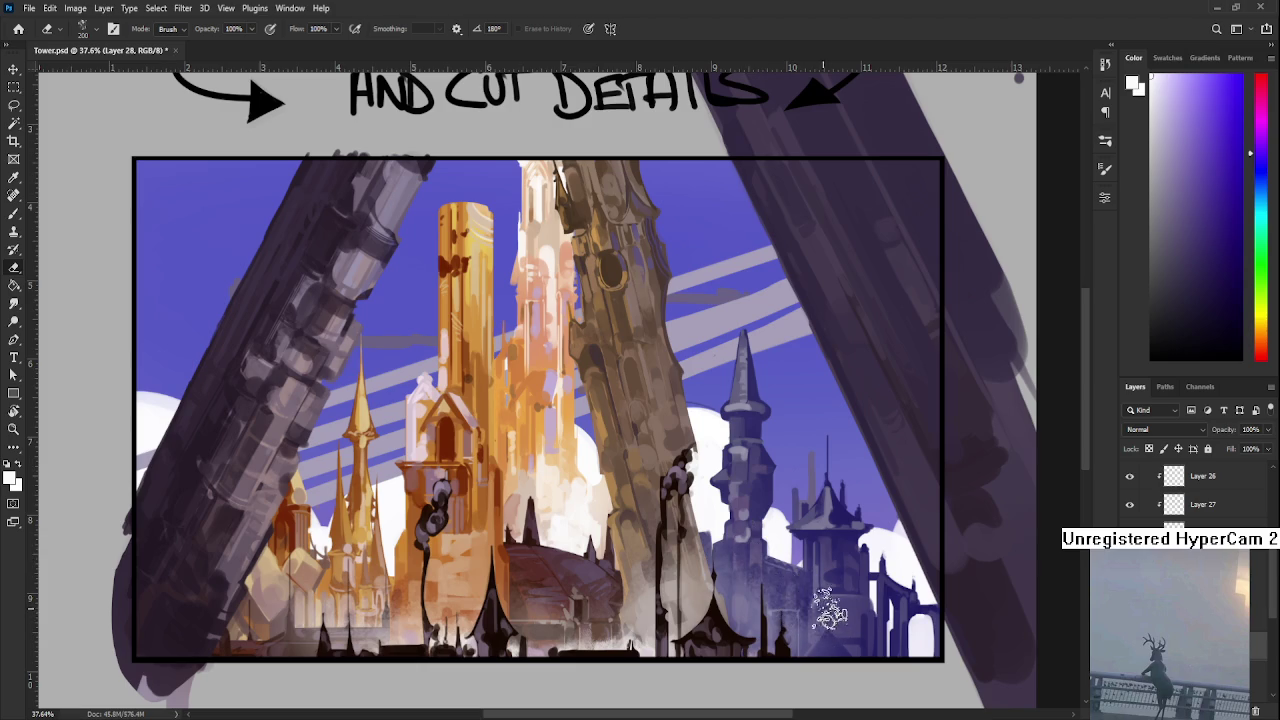
{"action": "key", "text": "b"}
{"action": "key", "text": "e"}
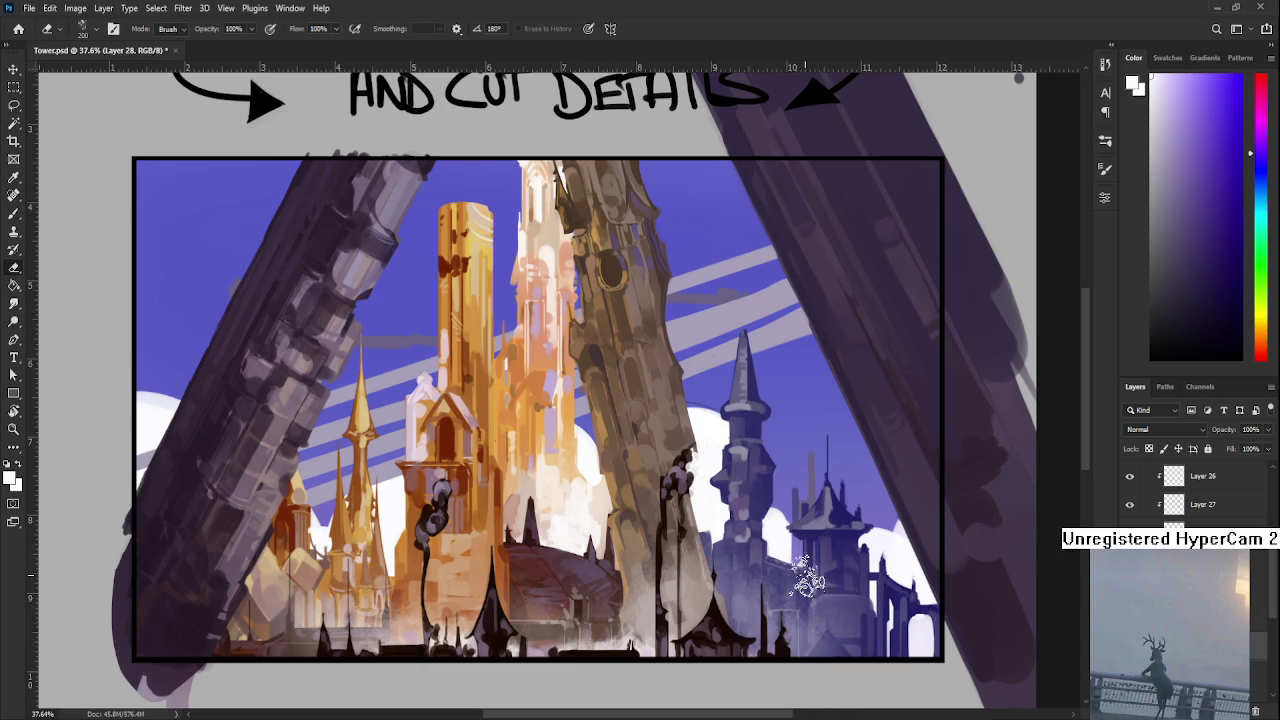
{"action": "key", "text": "b"}
{"action": "key", "text": "e"}
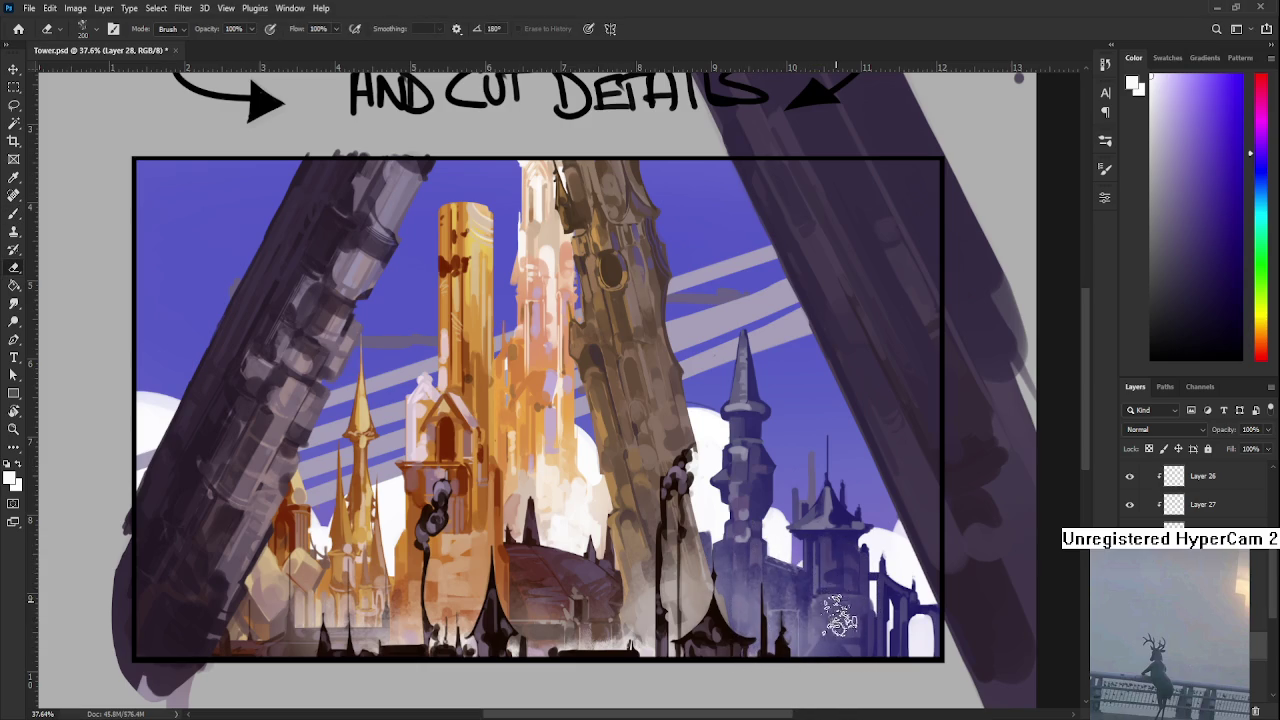
{"action": "mouse_move", "coordinate": [820, 595]}
{"action": "left_mouse_down"}
{"action": "mouse_move", "coordinate": [868, 575]}
{"action": "mouse_move", "coordinate": [893, 543]}
{"action": "left_mouse_up"}
{"action": "key", "text": "b"}
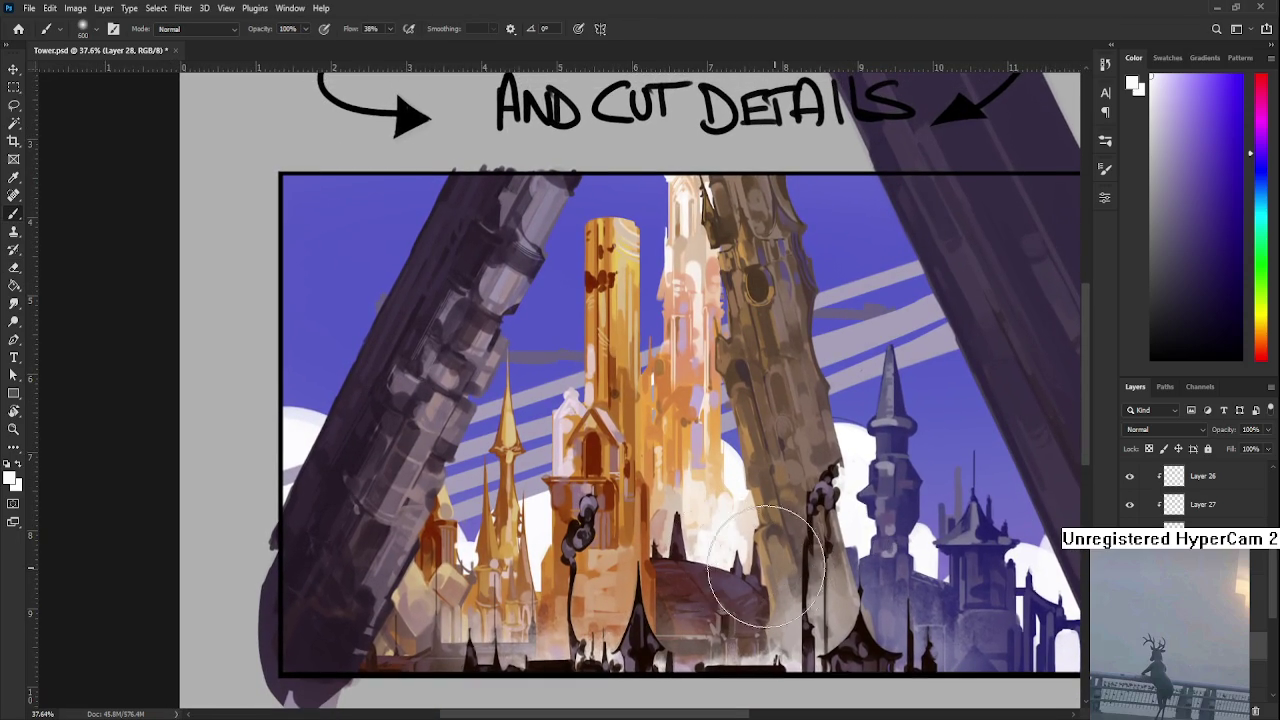
{"action": "left_click_drag", "start_coordinate": [652, 515], "coordinate": [801, 482]}
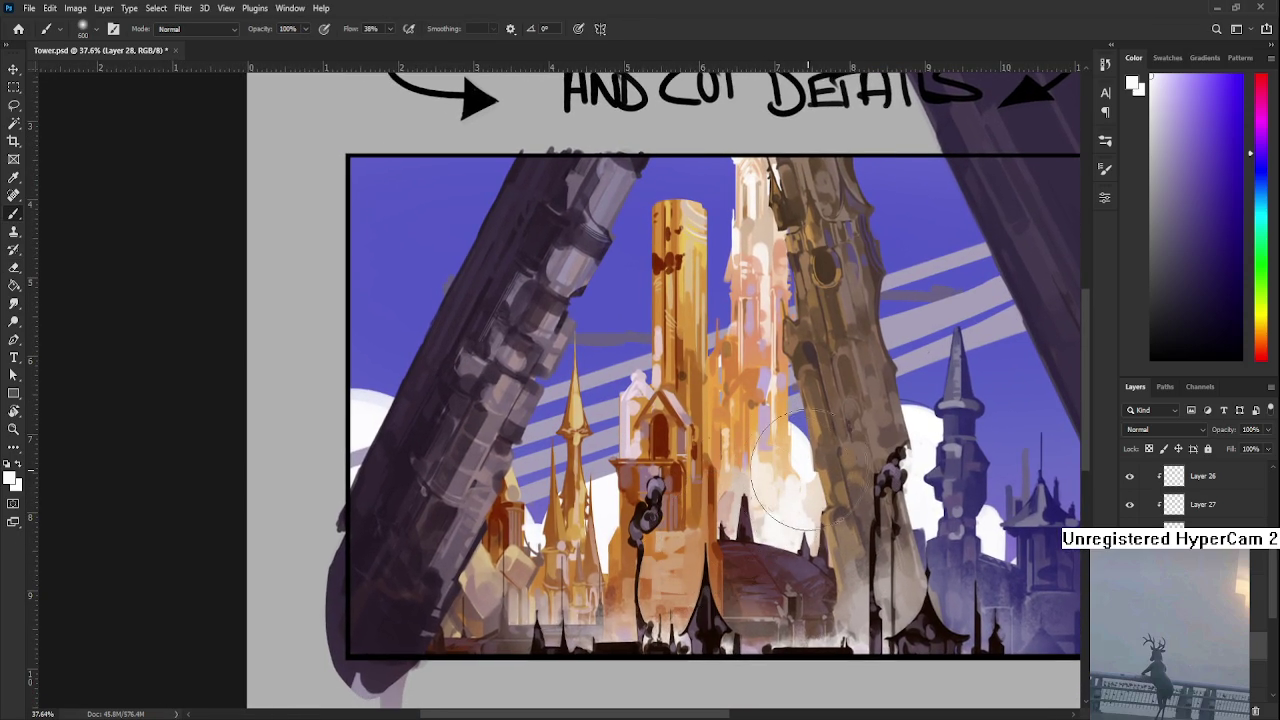
{"action": "left_click_drag", "start_coordinate": [712, 564], "coordinate": [820, 540]}
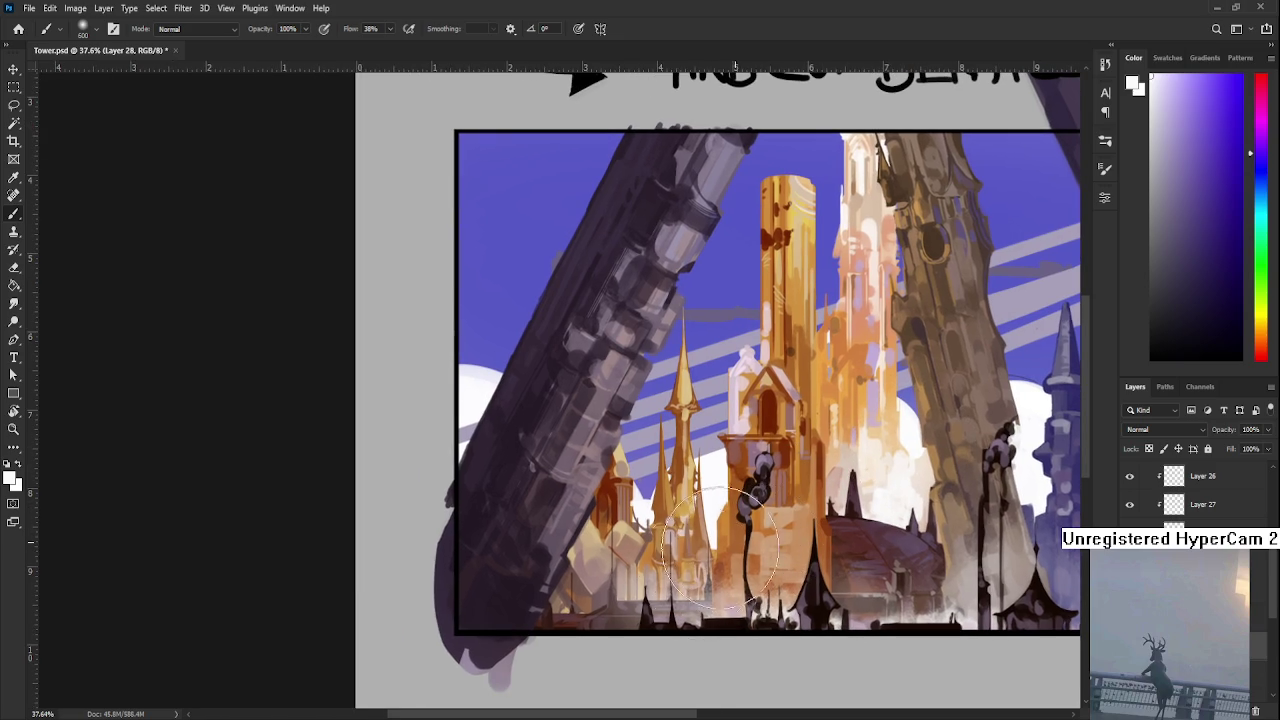
{"action": "key", "text": "e"}
{"action": "left_click_drag", "start_coordinate": [702, 540], "coordinate": [654, 580]}
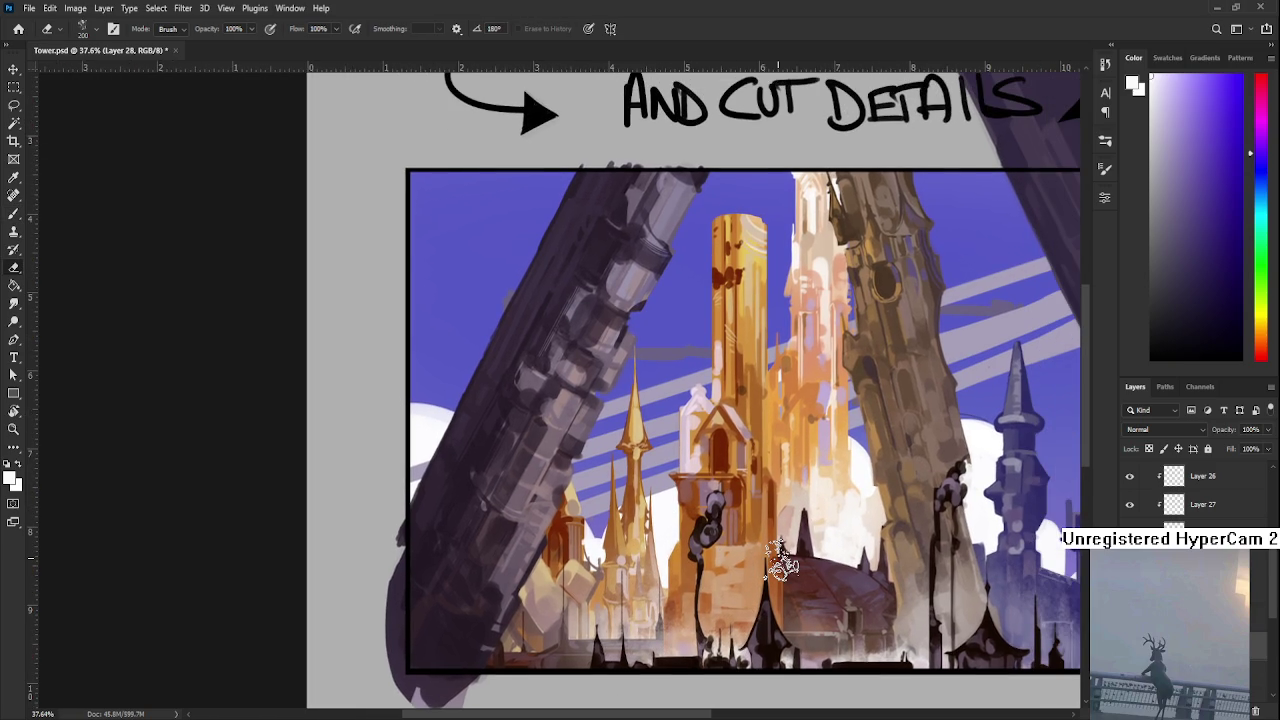
{"action": "scroll", "coordinate": [782, 563], "scroll_direction": "down", "scroll_amount": 3}
{"action": "scroll", "coordinate": [649, 382], "scroll_direction": "down", "scroll_amount": 1}
{"action": "scroll", "coordinate": [649, 382], "scroll_direction": "up", "scroll_amount": 2}
{"action": "left_click_drag", "start_coordinate": [649, 382], "coordinate": [645, 405]}
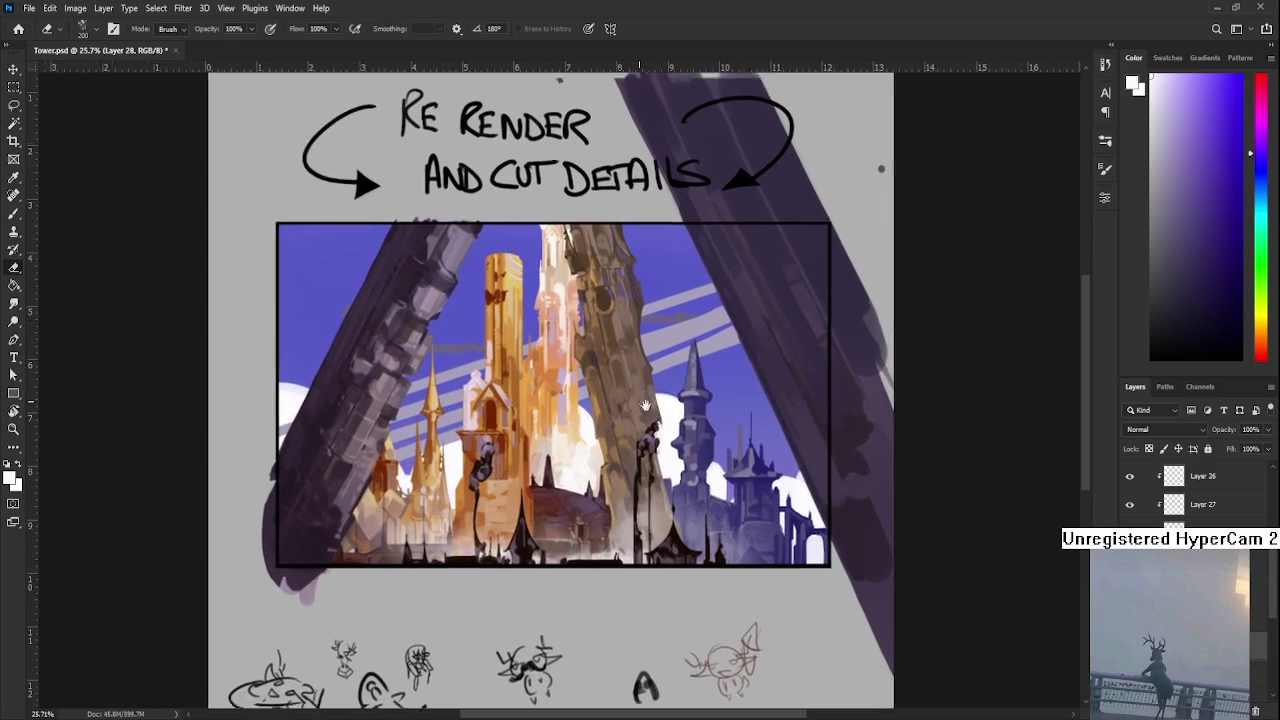
{"action": "scroll", "coordinate": [645, 405], "scroll_direction": "up", "scroll_amount": 1}
{"action": "scroll", "coordinate": [645, 410], "scroll_direction": "up", "scroll_amount": 1}
{"action": "scroll", "coordinate": [646, 420], "scroll_direction": "up", "scroll_amount": 1}
{"action": "scroll", "coordinate": [648, 437], "scroll_direction": "down", "scroll_amount": 1}
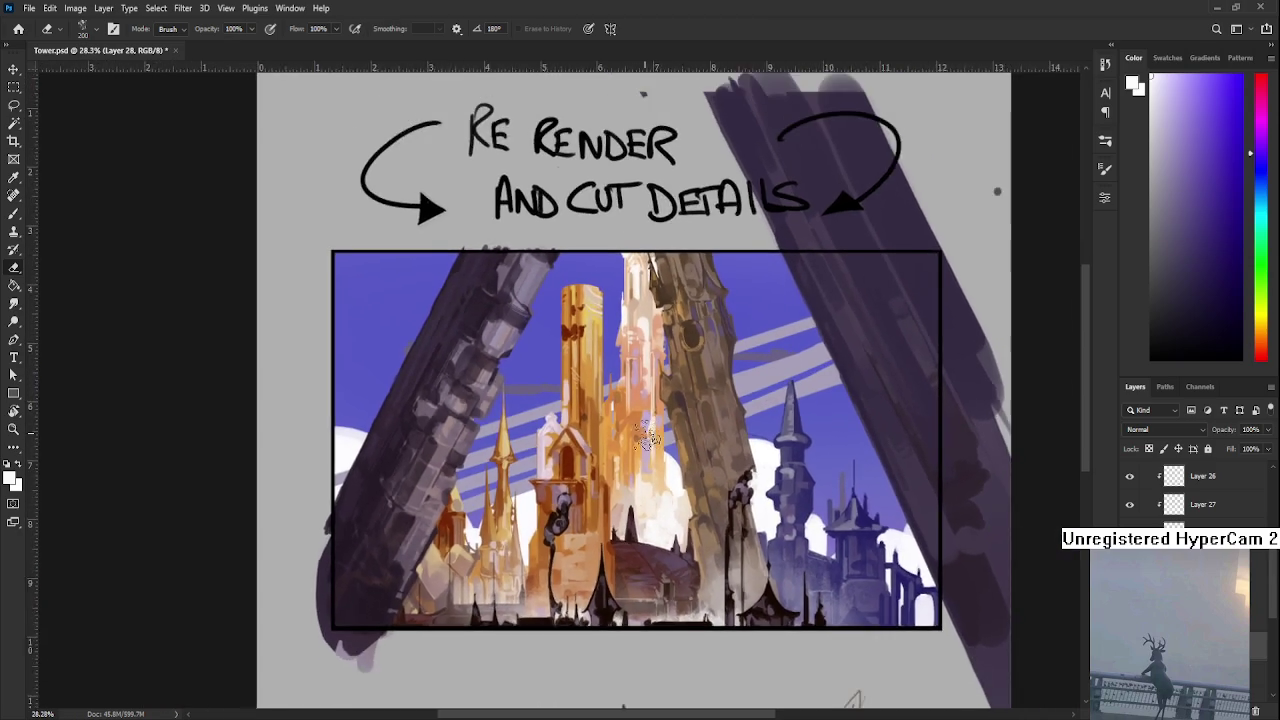
{"action": "scroll", "coordinate": [647, 437], "scroll_direction": "down", "scroll_amount": 1}
{"action": "scroll", "coordinate": [646, 445], "scroll_direction": "up", "scroll_amount": 1}
{"action": "scroll", "coordinate": [645, 455], "scroll_direction": "up", "scroll_amount": 1}
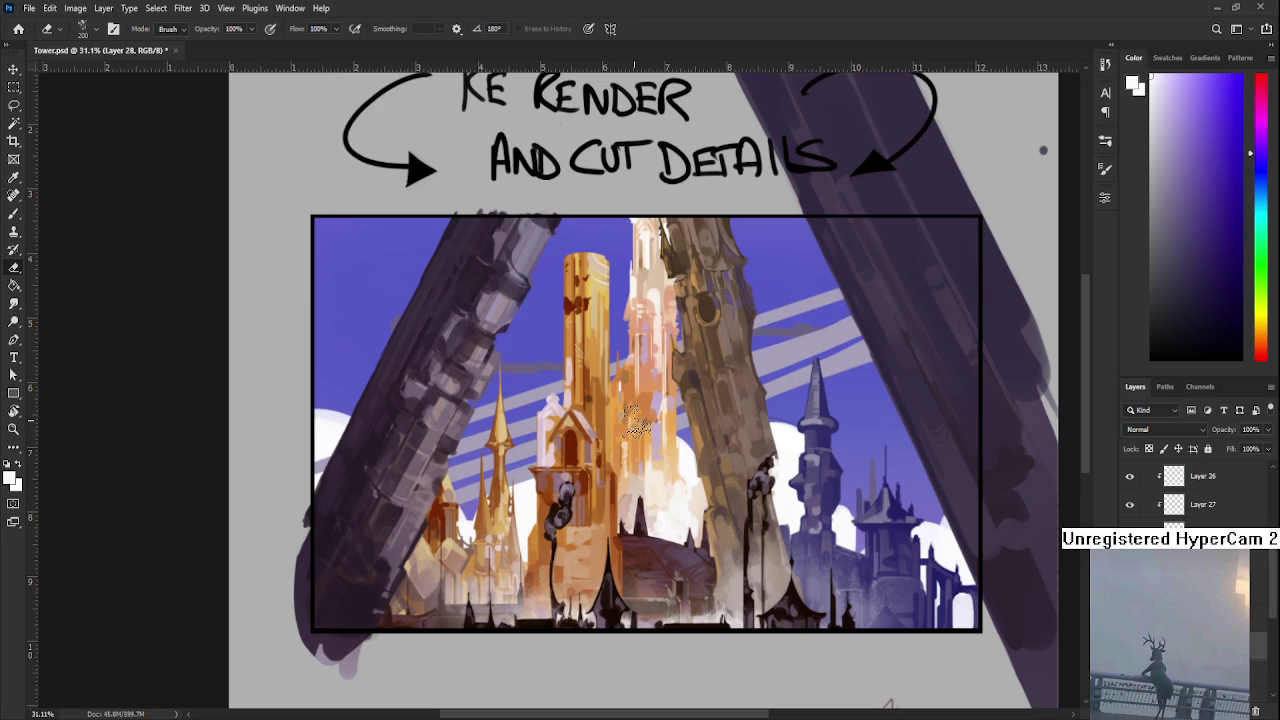
{"action": "scroll", "coordinate": [672, 400], "scroll_direction": "down", "scroll_amount": 1}
{"action": "scroll", "coordinate": [676, 405], "scroll_direction": "down", "scroll_amount": 1}
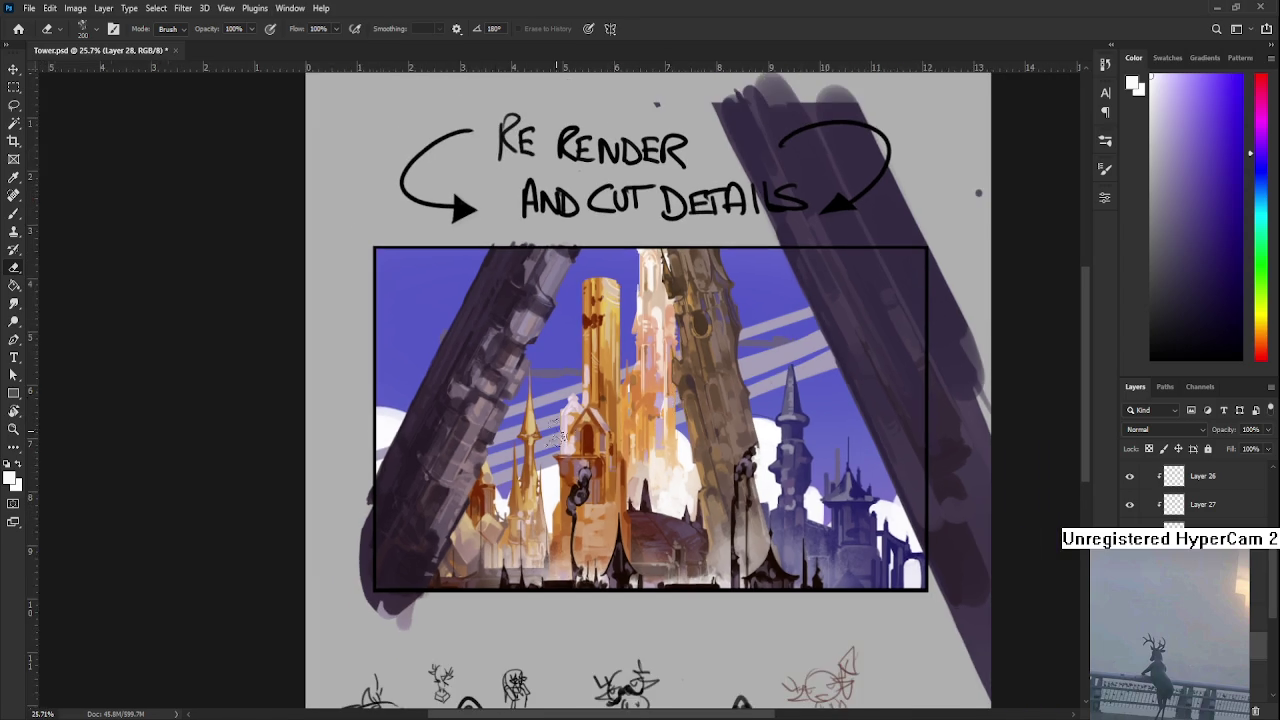
{"action": "scroll", "coordinate": [559, 438], "scroll_direction": "up", "scroll_amount": 3}
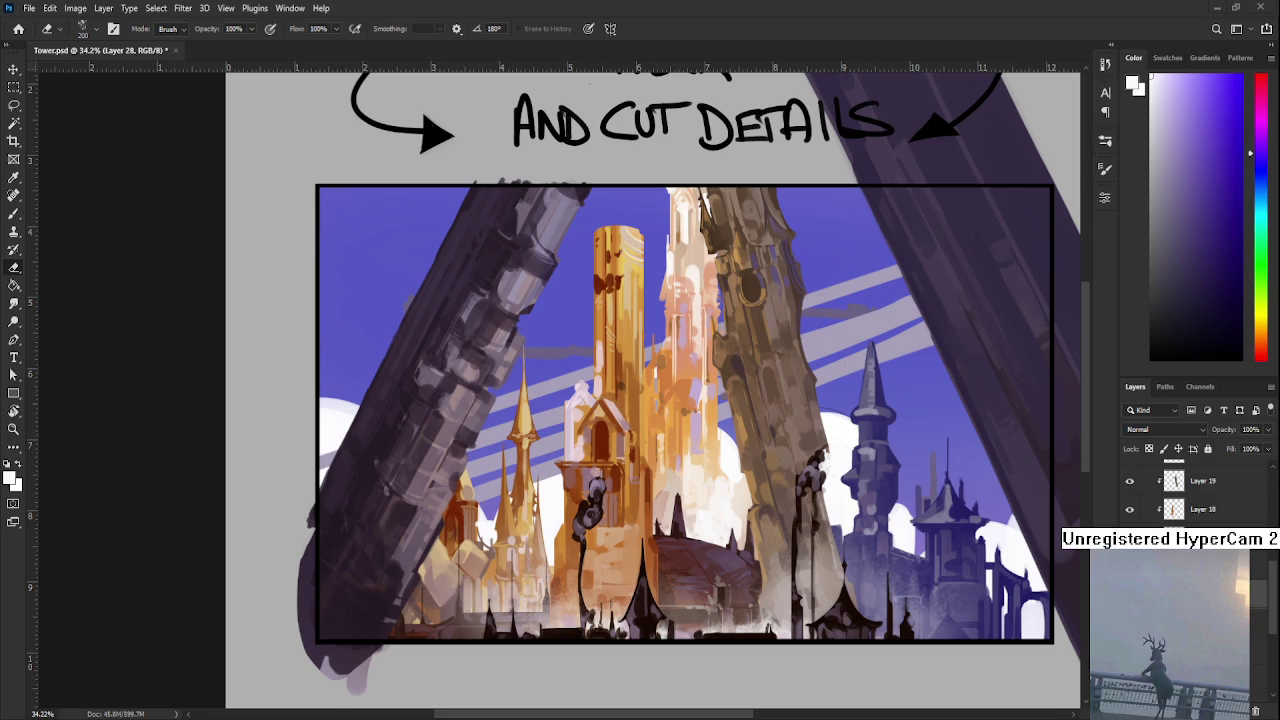
{"action": "scroll", "coordinate": [1195, 495], "scroll_direction": "down", "scroll_amount": 5}
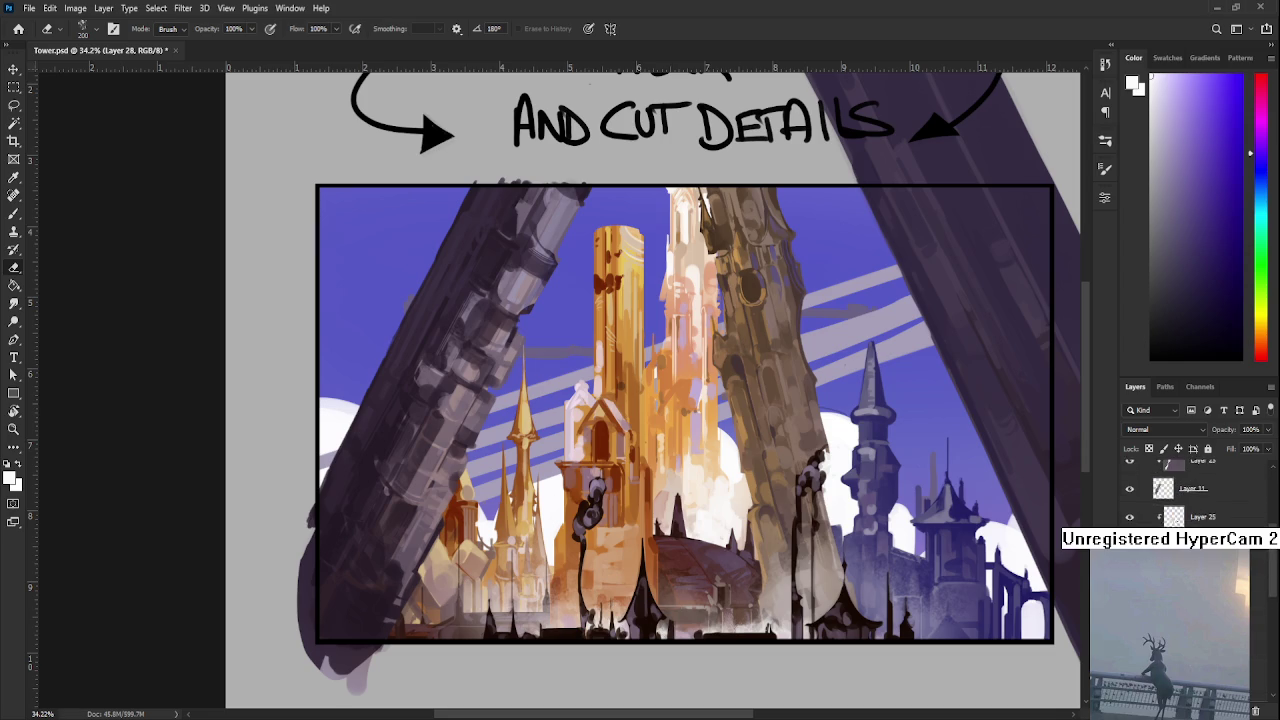
- From Layer 25, work on new Layer 29 and paint soft light haze over the lower-left spires
{"action": "left_click", "coordinate": [1195, 568]}
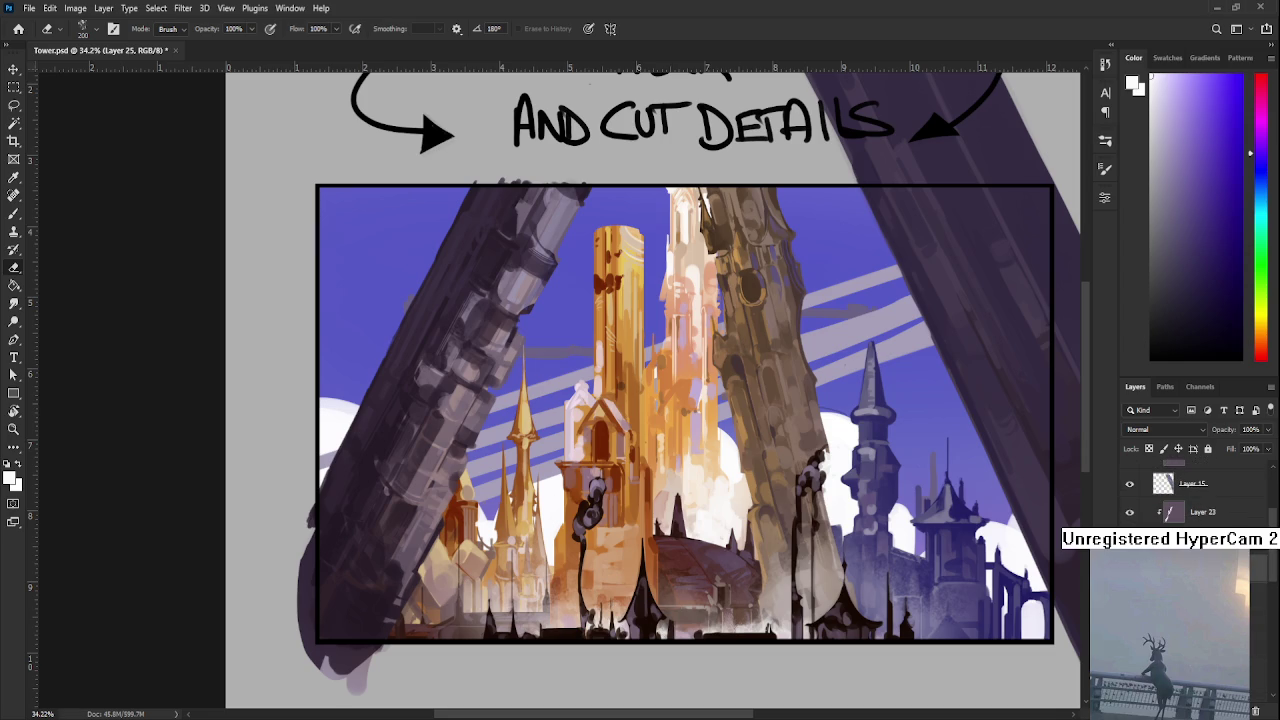
{"action": "left_click", "coordinate": [1195, 596]}
{"action": "key", "text": "b"}
{"action": "mouse_move", "coordinate": [470, 560]}
{"action": "left_mouse_down"}
{"action": "mouse_move", "coordinate": [337, 609]}
{"action": "mouse_move", "coordinate": [414, 514]}
{"action": "mouse_move", "coordinate": [455, 545]}
{"action": "mouse_move", "coordinate": [430, 570]}
{"action": "left_mouse_up"}
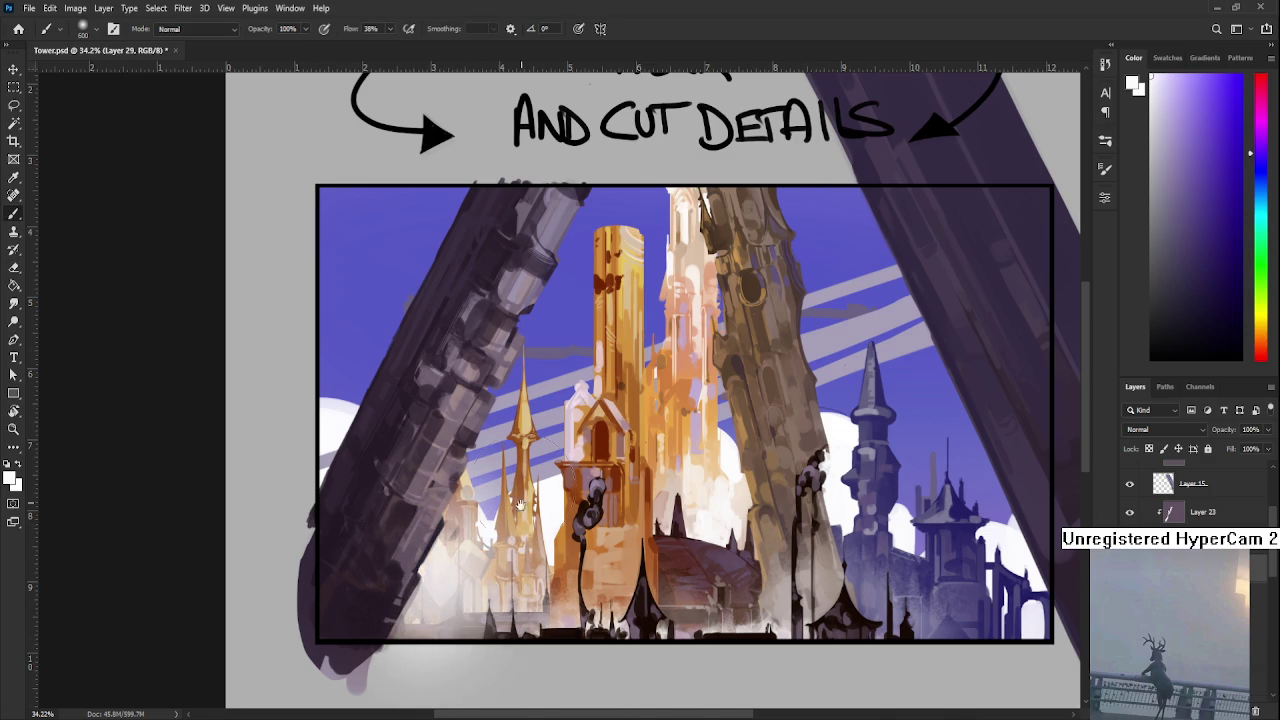
{"action": "scroll", "coordinate": [430, 570], "scroll_direction": "down", "scroll_amount": 1}
- Erase much of the haze to darken the lower-left spires again
{"action": "key", "text": "e"}
{"action": "mouse_move", "coordinate": [449, 488]}
{"action": "left_mouse_down"}
{"action": "mouse_move", "coordinate": [474, 434]}
{"action": "mouse_move", "coordinate": [476, 575]}
{"action": "left_mouse_up"}
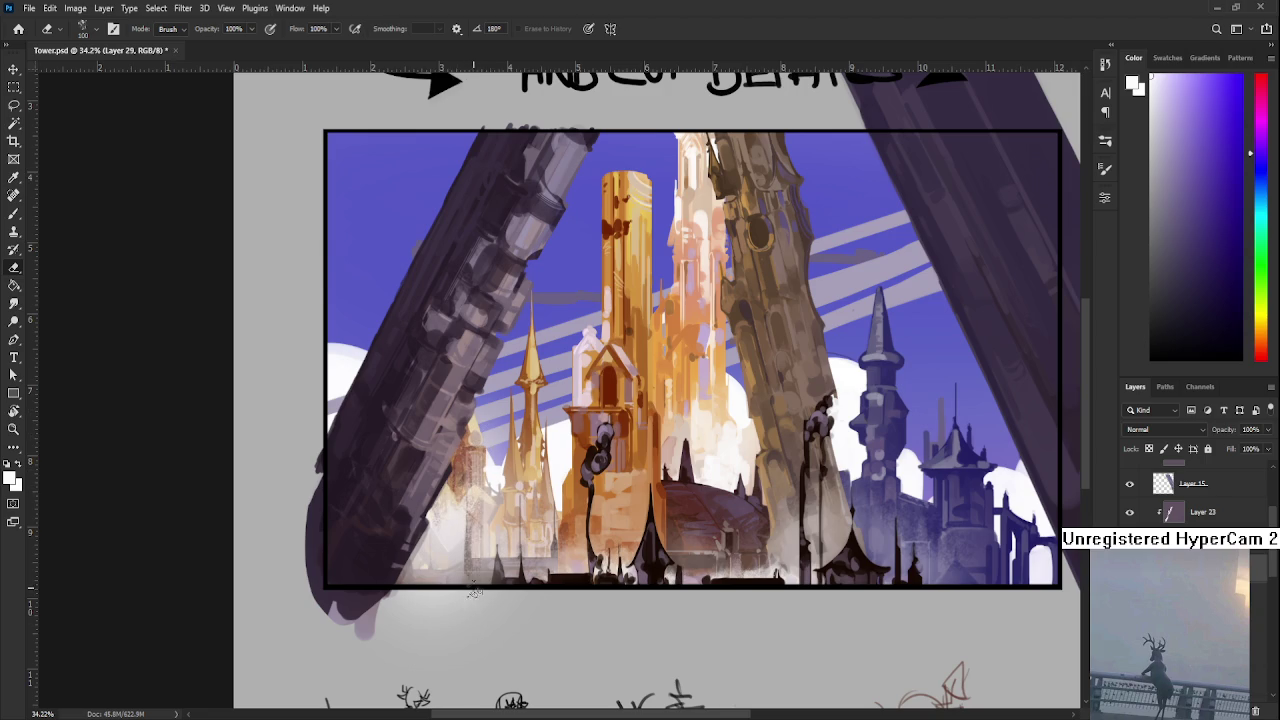
{"action": "left_click_drag", "start_coordinate": [472, 438], "coordinate": [498, 578]}
{"action": "mouse_move", "coordinate": [458, 508]}
{"action": "left_mouse_down"}
{"action": "mouse_move", "coordinate": [460, 570]}
{"action": "mouse_move", "coordinate": [462, 504]}
{"action": "left_mouse_up"}
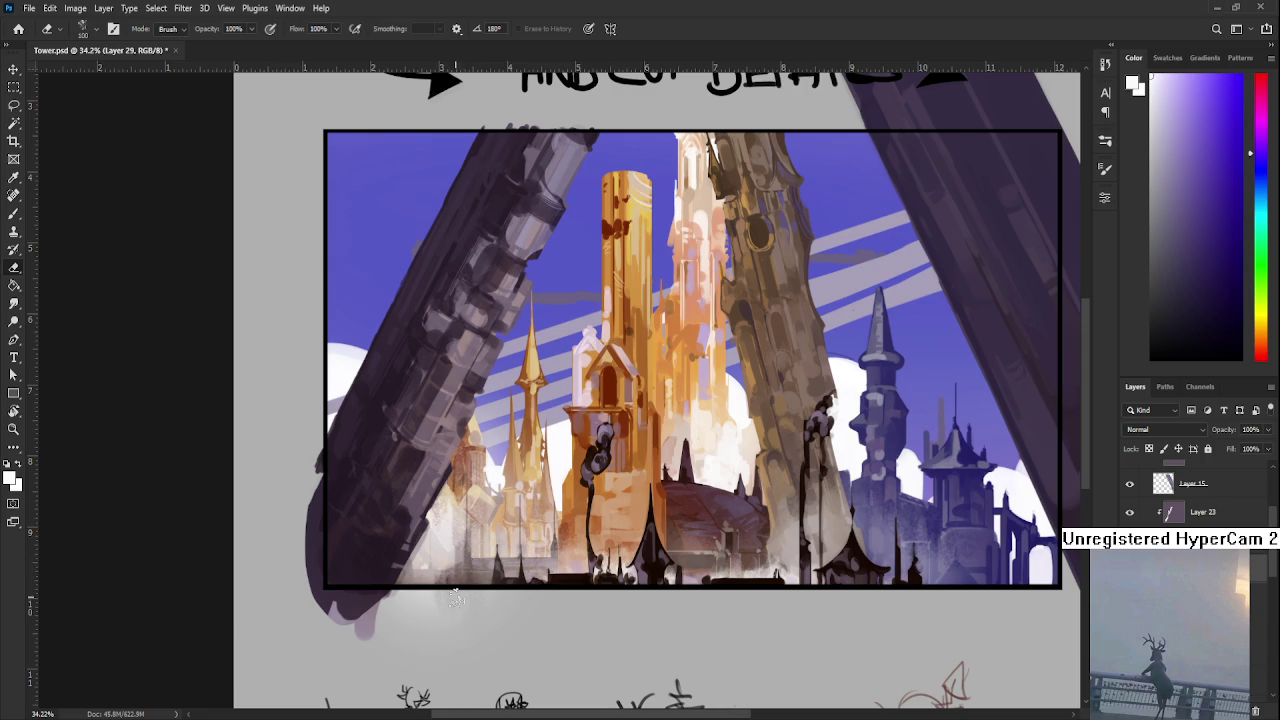
{"action": "scroll", "coordinate": [494, 490], "scroll_direction": "down", "scroll_amount": 5}
{"action": "scroll", "coordinate": [522, 477], "scroll_direction": "down", "scroll_amount": 1}
{"action": "scroll", "coordinate": [530, 479], "scroll_direction": "up", "scroll_amount": 2}
{"action": "scroll", "coordinate": [536, 481], "scroll_direction": "up", "scroll_amount": 2}
{"action": "scroll", "coordinate": [544, 483], "scroll_direction": "up", "scroll_amount": 3}
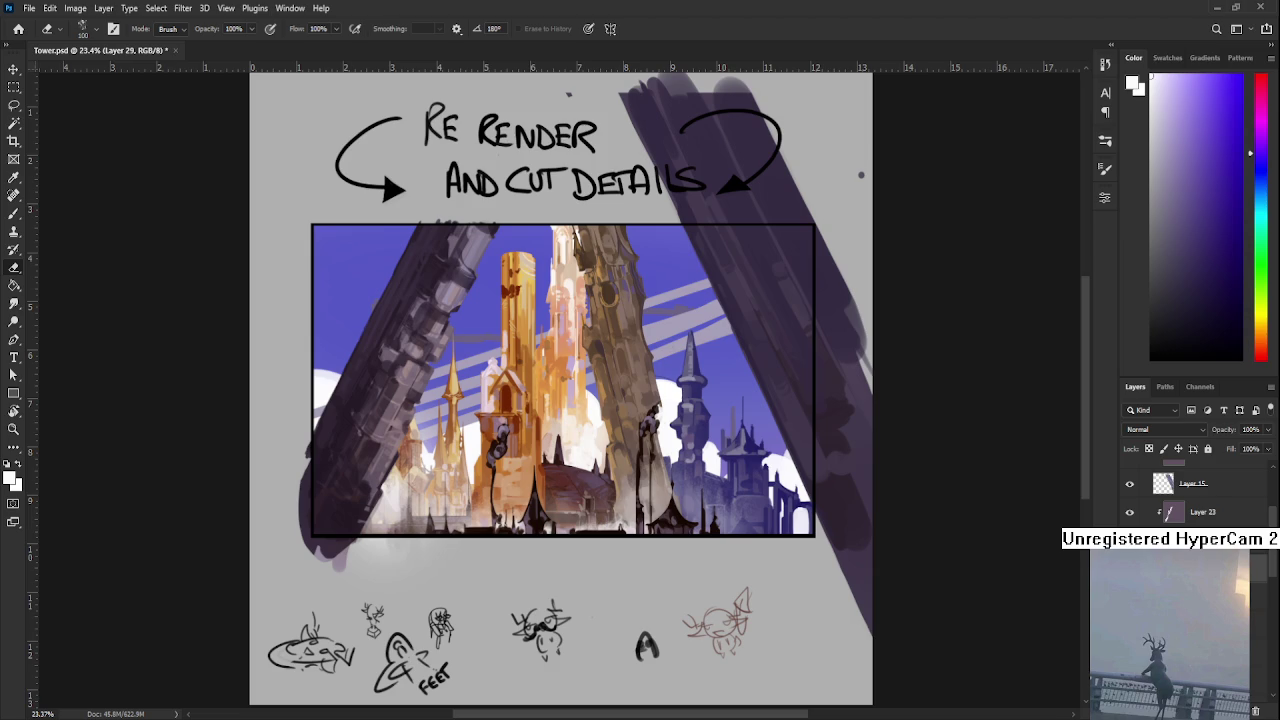
- Compare and undo the previous stroke, then paint a soft white glow right of the blue towers
{"action": "left_click_drag", "start_coordinate": [582, 520], "coordinate": [571, 569]}
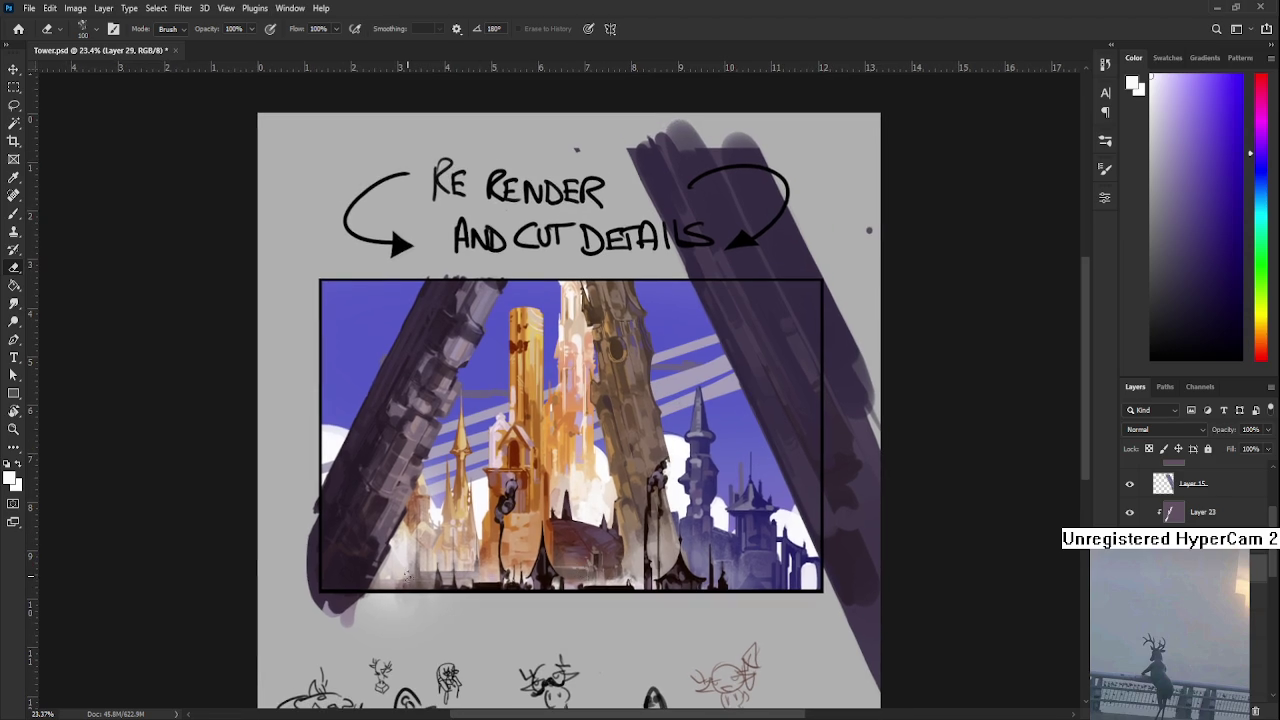
{"action": "left_click_drag", "start_coordinate": [489, 587], "coordinate": [303, 587]}
{"action": "key", "text": "b"}
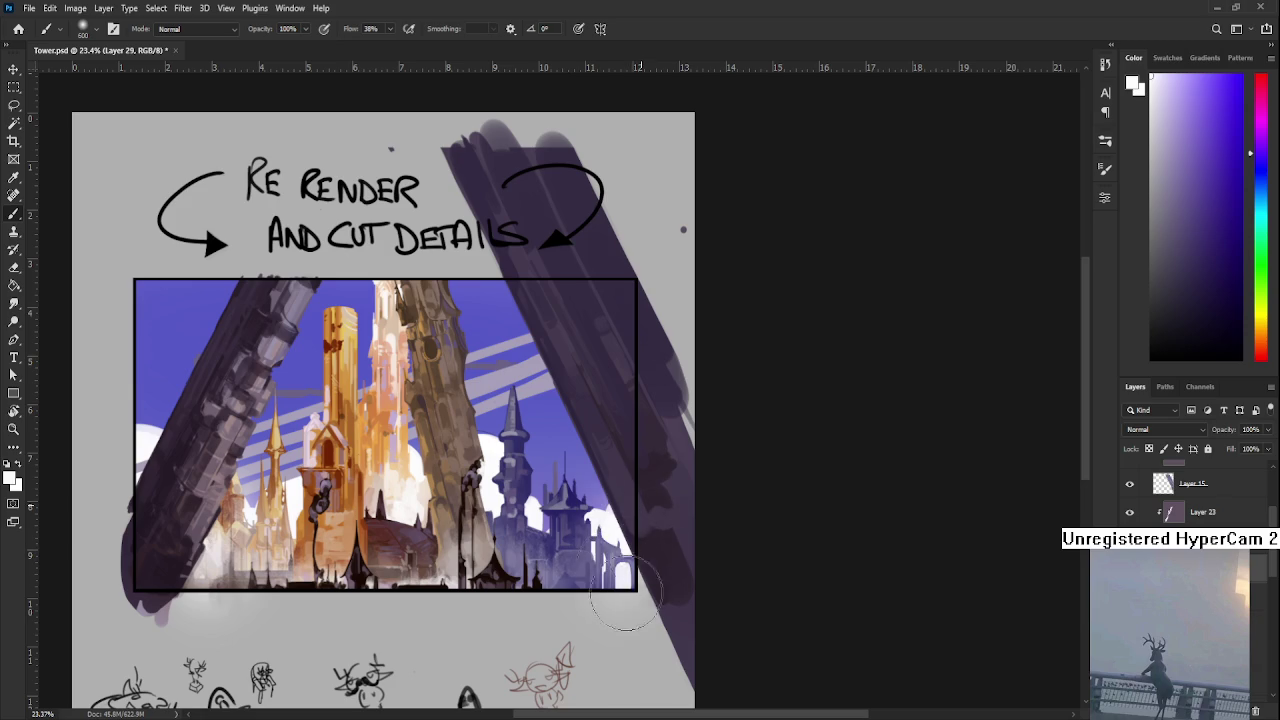
{"action": "key", "text": "ctrl+z"}
{"action": "key", "text": "ctrl+shift+z"}
{"action": "key", "text": "ctrl+z"}
{"action": "key", "text": "ctrl+shift+z"}
{"action": "key", "text": "ctrl+z"}
{"action": "mouse_move", "coordinate": [645, 507]}
{"action": "left_mouse_down"}
{"action": "mouse_move", "coordinate": [623, 486]}
{"action": "mouse_move", "coordinate": [574, 545]}
{"action": "mouse_move", "coordinate": [593, 517]}
{"action": "mouse_move", "coordinate": [580, 505]}
{"action": "left_mouse_up"}
- Erase some of the glow near the blue spire's base
{"action": "key", "text": "e"}
{"action": "mouse_move", "coordinate": [576, 553]}
{"action": "left_mouse_down"}
{"action": "mouse_move", "coordinate": [595, 553]}
{"action": "mouse_move", "coordinate": [598, 578]}
{"action": "mouse_move", "coordinate": [576, 477]}
{"action": "left_mouse_up"}
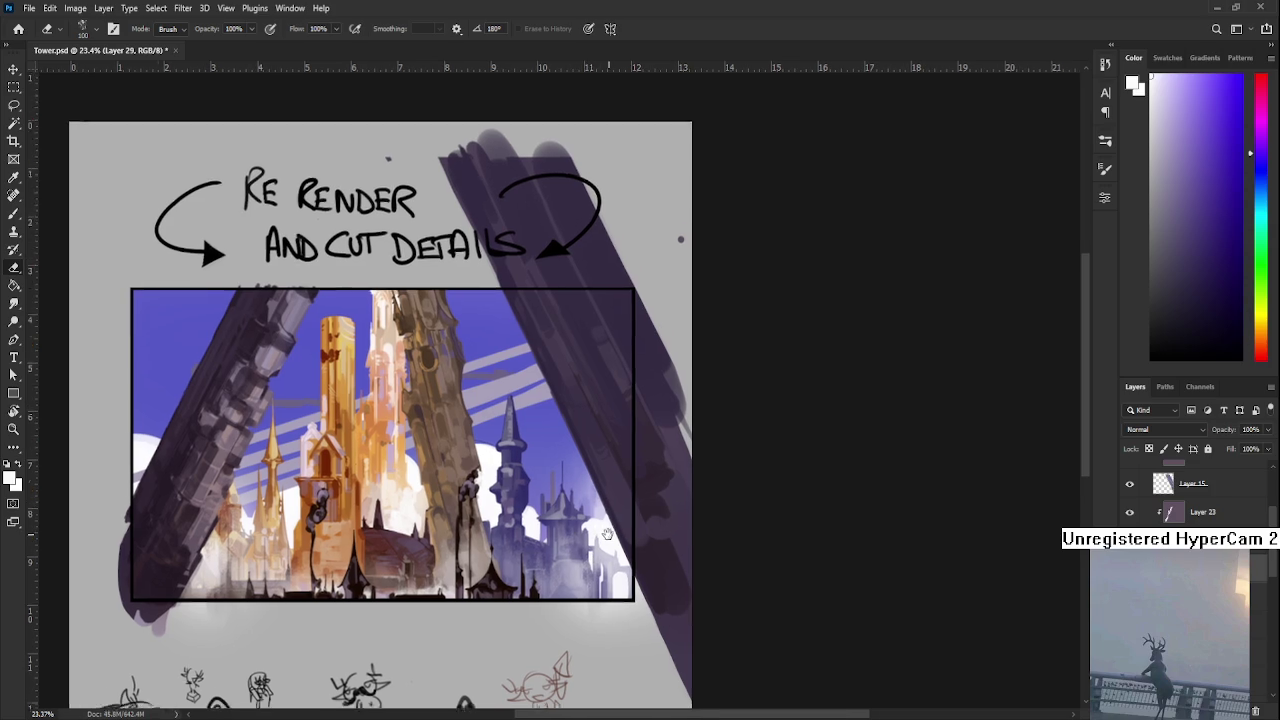
{"action": "left_click_drag", "start_coordinate": [592, 549], "coordinate": [576, 589]}
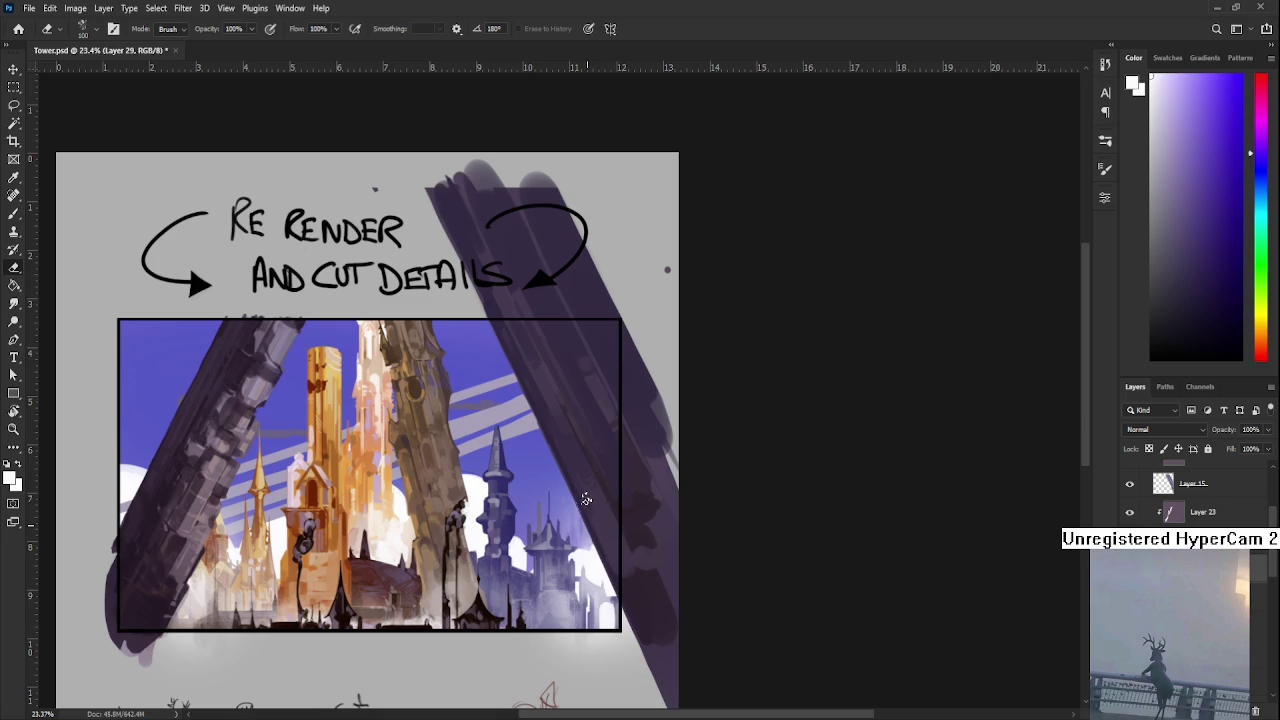
{"action": "left_click_drag", "start_coordinate": [577, 531], "coordinate": [611, 557]}
{"action": "scroll", "coordinate": [610, 556], "scroll_direction": "down", "scroll_amount": 5}
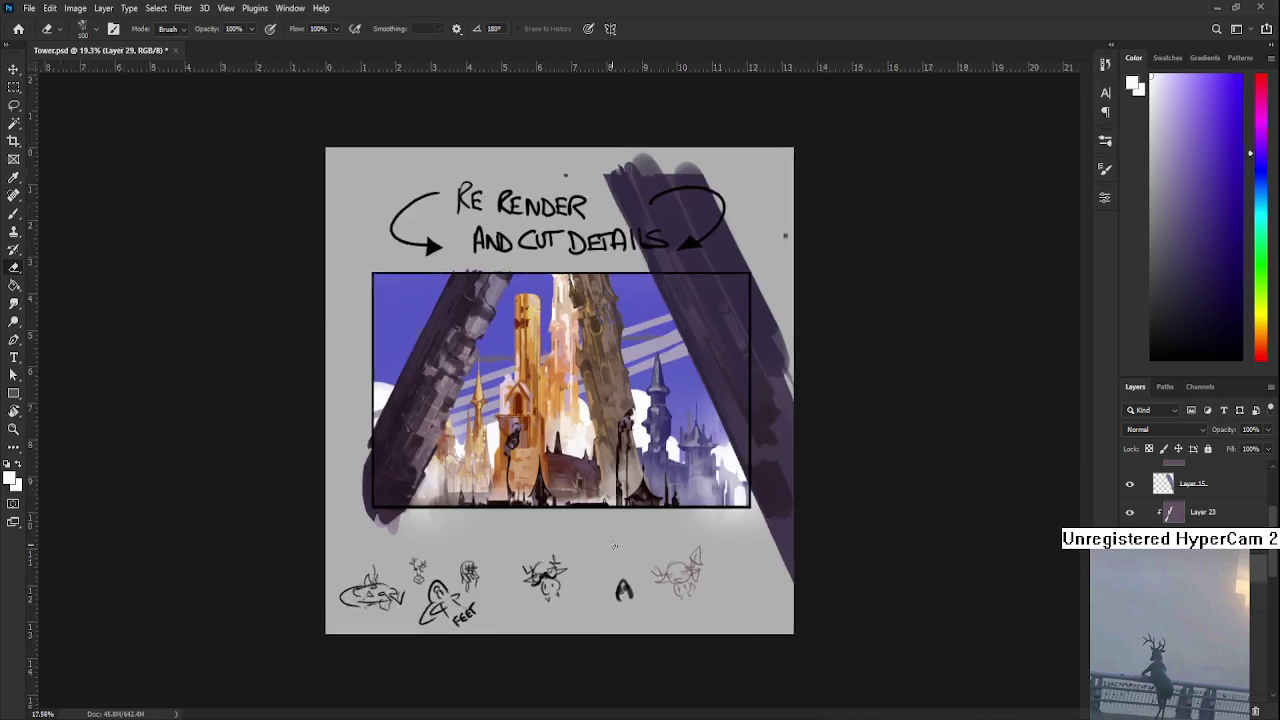
- Save Tower.psd and scroll over the framed painting to review it
{"action": "key", "text": "ctrl+s"}
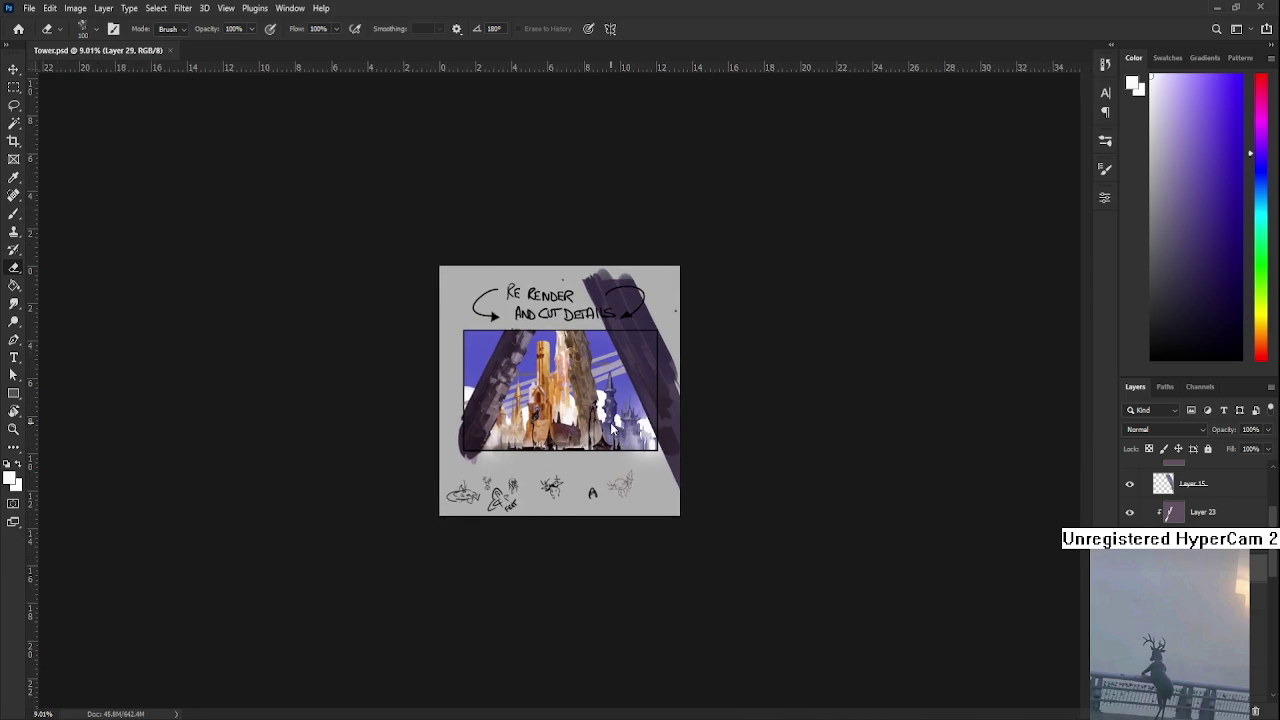
{"action": "scroll", "coordinate": [622, 434], "scroll_direction": "down", "scroll_amount": 2}
{"action": "scroll", "coordinate": [622, 434], "scroll_direction": "down", "scroll_amount": 1}
{"action": "scroll", "coordinate": [610, 421], "scroll_direction": "up", "scroll_amount": 4}
{"action": "scroll", "coordinate": [556, 398], "scroll_direction": "up", "scroll_amount": 3}
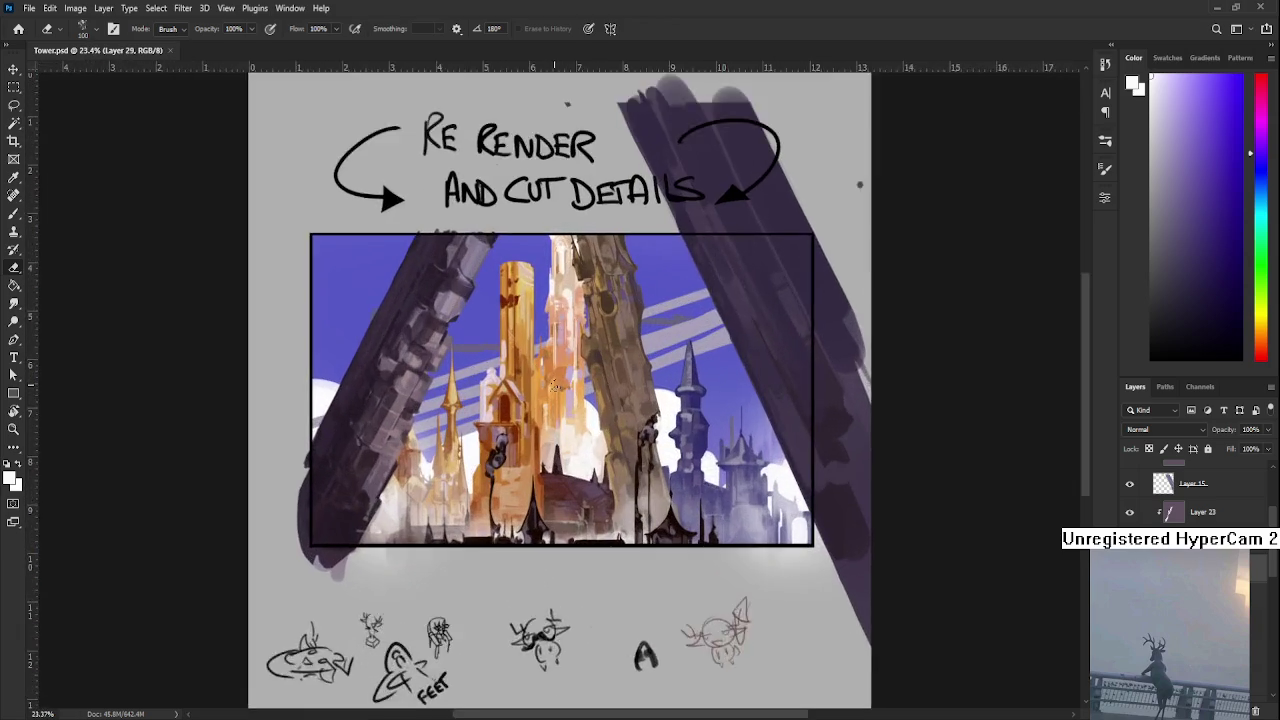
{"action": "scroll", "coordinate": [555, 390], "scroll_direction": "up", "scroll_amount": 1}
{"action": "scroll", "coordinate": [558, 430], "scroll_direction": "down", "scroll_amount": 1}
{"action": "scroll", "coordinate": [558, 462], "scroll_direction": "up", "scroll_amount": 1}
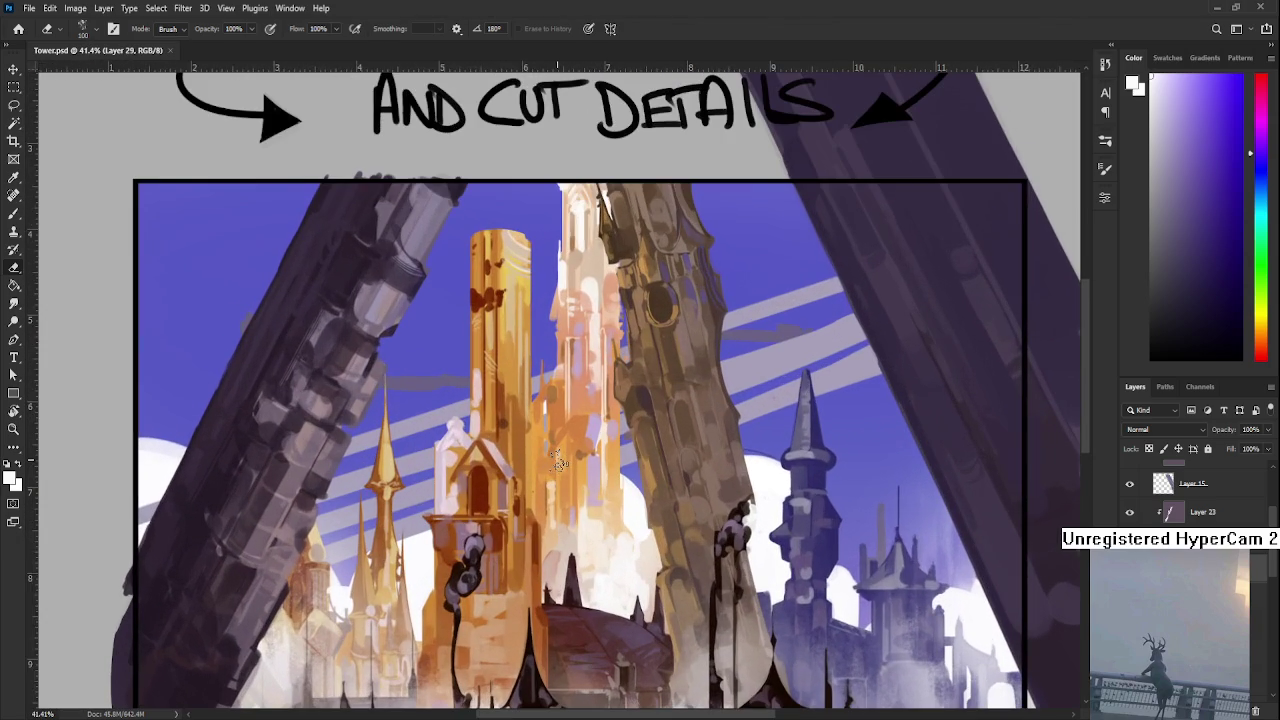
{"action": "scroll", "coordinate": [1195, 495], "scroll_direction": "down", "scroll_amount": 3}
{"action": "scroll", "coordinate": [1195, 495], "scroll_direction": "down", "scroll_amount": 3}
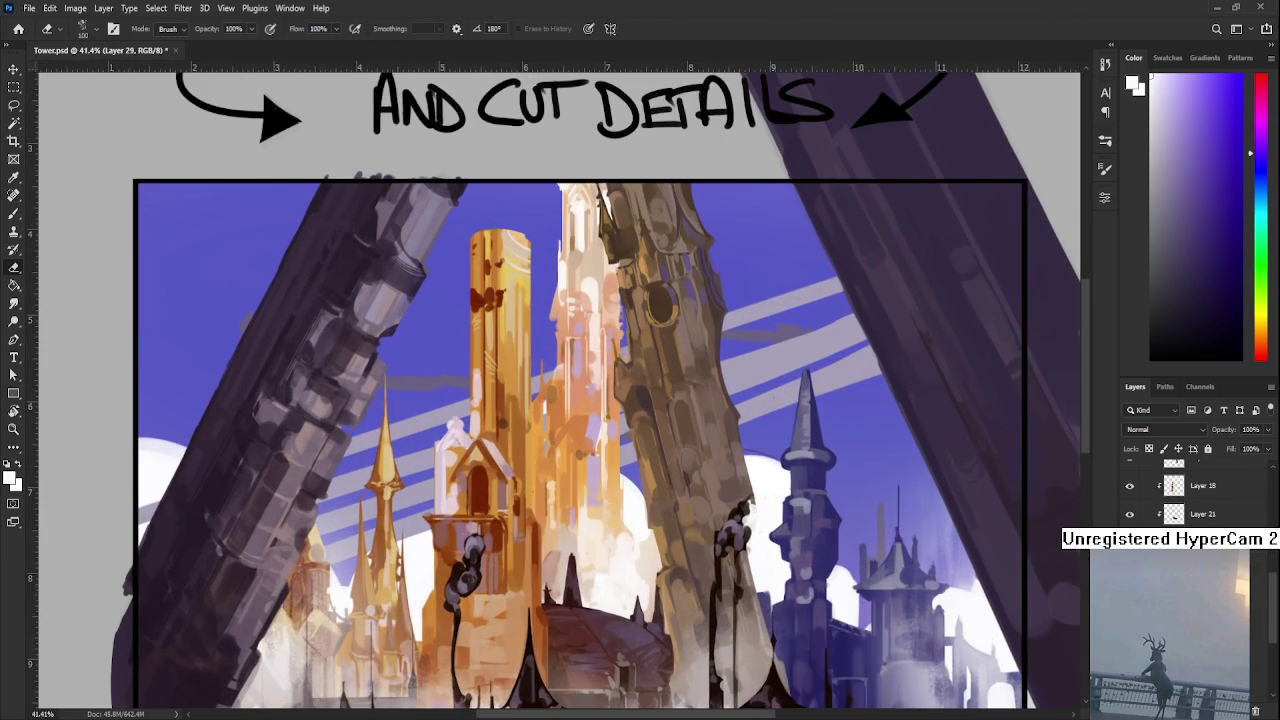
- Paint light strokes on the central golden tower, comparing them with undo/redo
{"action": "left_click_drag", "start_coordinate": [551, 497], "coordinate": [535, 535]}
{"action": "key", "text": "b"}
{"action": "left_click_drag", "start_coordinate": [575, 470], "coordinate": [530, 610]}
{"action": "left_click_drag", "start_coordinate": [460, 520], "coordinate": [495, 555]}
{"action": "key", "text": "ctrl+z"}
{"action": "key", "text": "ctrl+shift+z"}
{"action": "key", "text": "ctrl+z"}
{"action": "key", "text": "ctrl+shift+z"}
- Erase some of the light paint down the central tower for texture
{"action": "key", "text": "e"}
{"action": "mouse_move", "coordinate": [527, 465]}
{"action": "left_mouse_down"}
{"action": "mouse_move", "coordinate": [545, 580]}
{"action": "mouse_move", "coordinate": [530, 560]}
{"action": "left_mouse_up"}
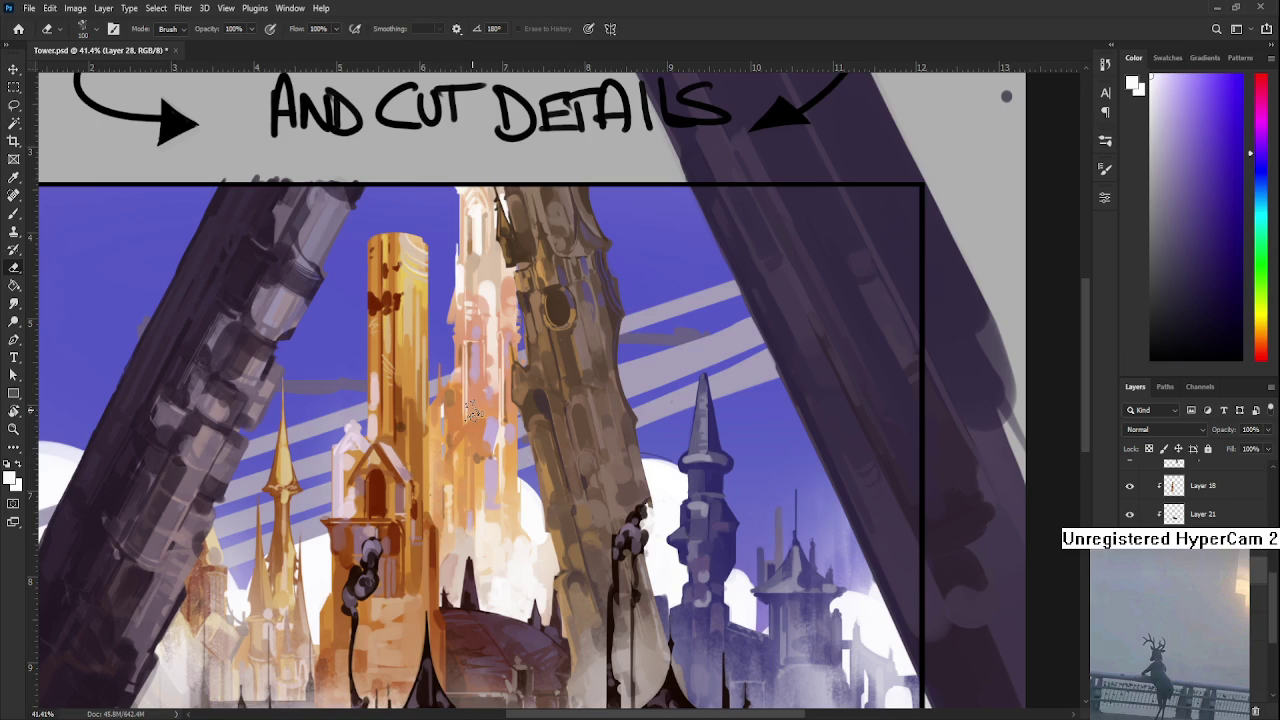
{"action": "scroll", "coordinate": [472, 412], "scroll_direction": "down", "scroll_amount": 2}
{"action": "scroll", "coordinate": [490, 412], "scroll_direction": "down", "scroll_amount": 2}
{"action": "scroll", "coordinate": [510, 412], "scroll_direction": "down", "scroll_amount": 1}
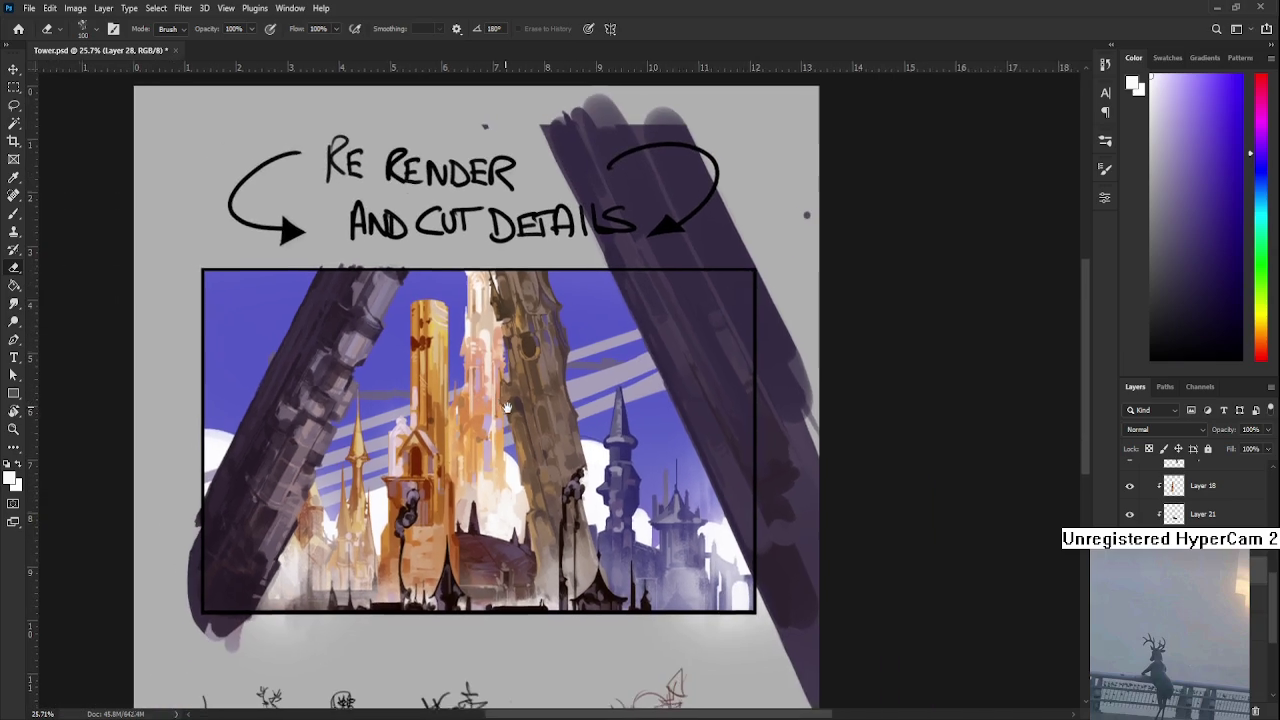
{"action": "scroll", "coordinate": [535, 413], "scroll_direction": "down", "scroll_amount": 1}
{"action": "scroll", "coordinate": [1264, 600], "scroll_direction": "up", "scroll_amount": 3}
{"action": "scroll", "coordinate": [1266, 640], "scroll_direction": "up", "scroll_amount": 2}
{"action": "scroll", "coordinate": [1270, 582], "scroll_direction": "up", "scroll_amount": 2}
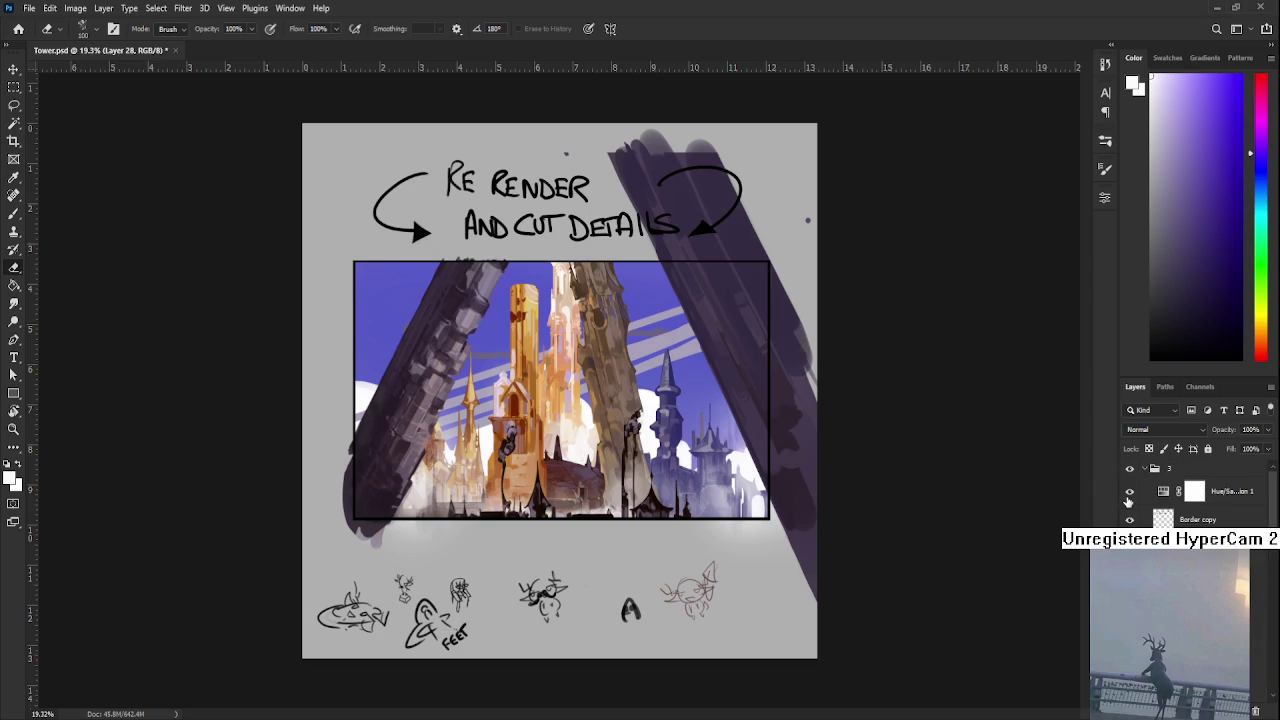
{"action": "left_click", "coordinate": [1130, 491]}
{"action": "scroll", "coordinate": [542, 386], "scroll_direction": "up", "scroll_amount": 3}
{"action": "scroll", "coordinate": [542, 386], "scroll_direction": "up", "scroll_amount": 2}
{"action": "left_click_drag", "start_coordinate": [542, 386], "coordinate": [544, 406]}
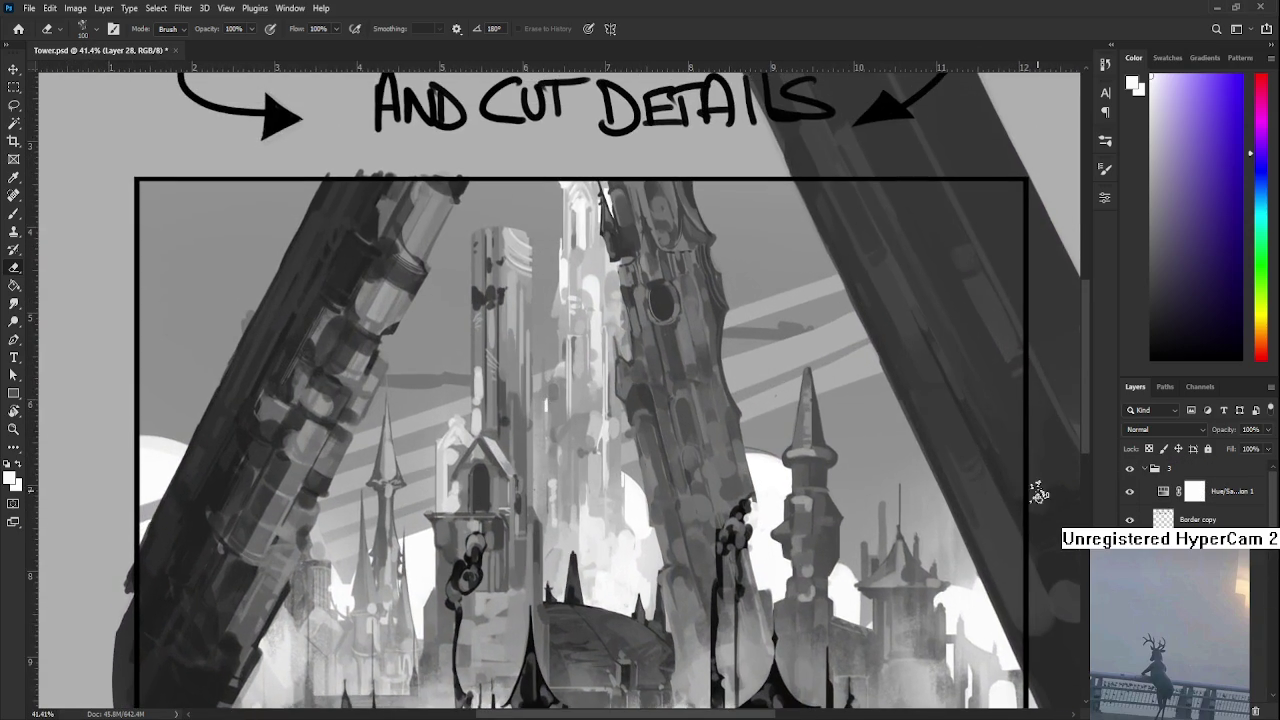
{"action": "left_click", "coordinate": [1130, 492]}
{"action": "scroll", "coordinate": [378, 440], "scroll_direction": "down", "scroll_amount": 2}
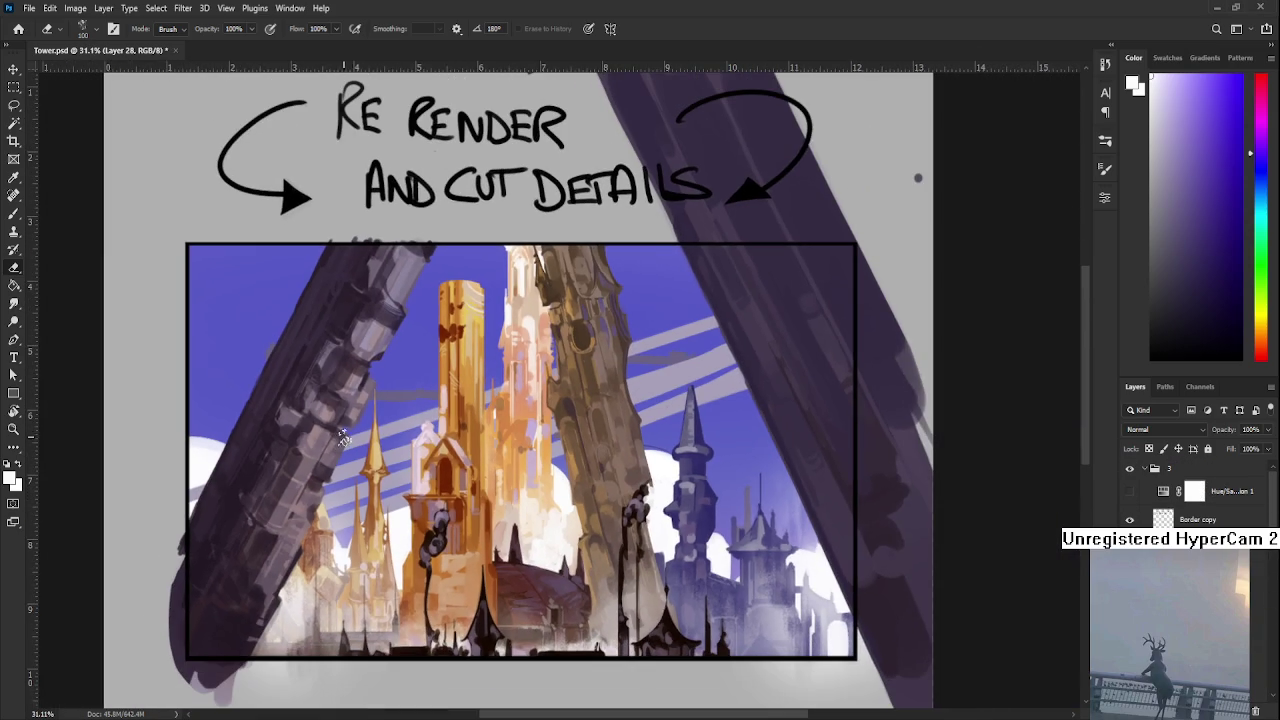
{"action": "scroll", "coordinate": [379, 425], "scroll_direction": "up", "scroll_amount": 1}
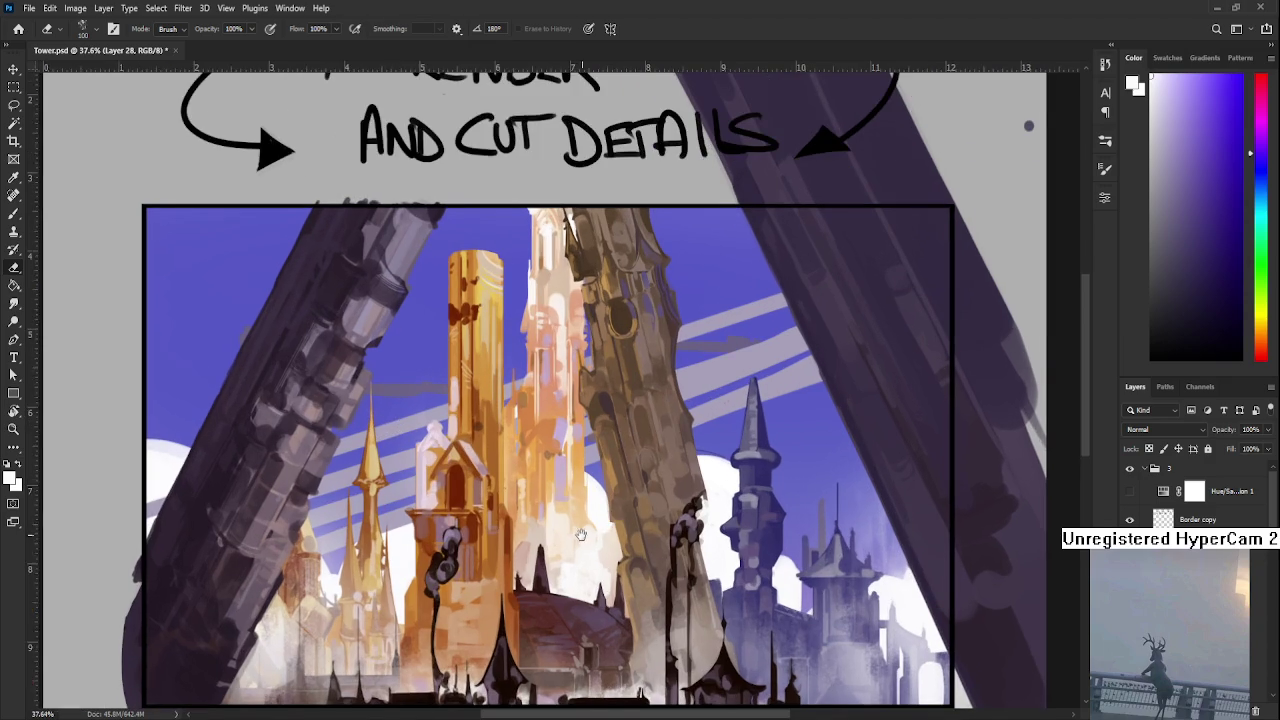
{"action": "left_click_drag", "start_coordinate": [578, 517], "coordinate": [606, 506]}
{"action": "scroll", "coordinate": [606, 506], "scroll_direction": "down", "scroll_amount": 1}
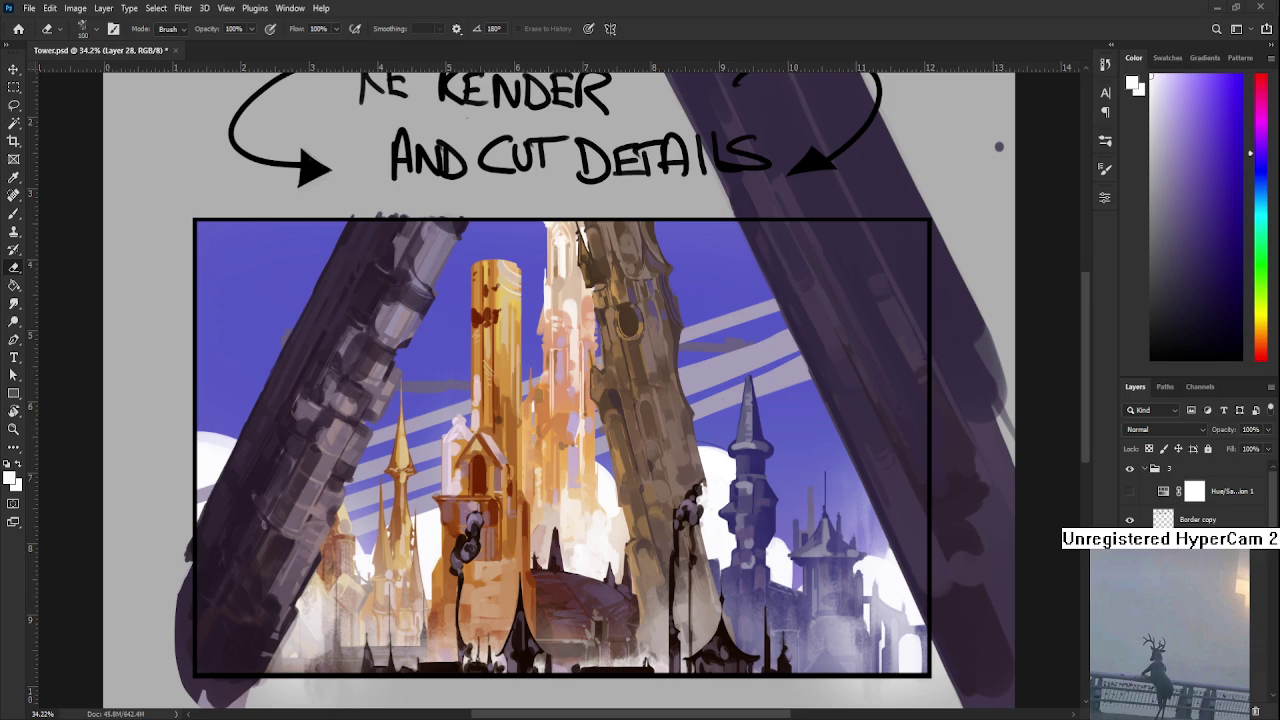
- Pick a light grey paint colour and halve the eraser size to 50
{"action": "left_click_drag", "start_coordinate": [434, 441], "coordinate": [518, 461]}
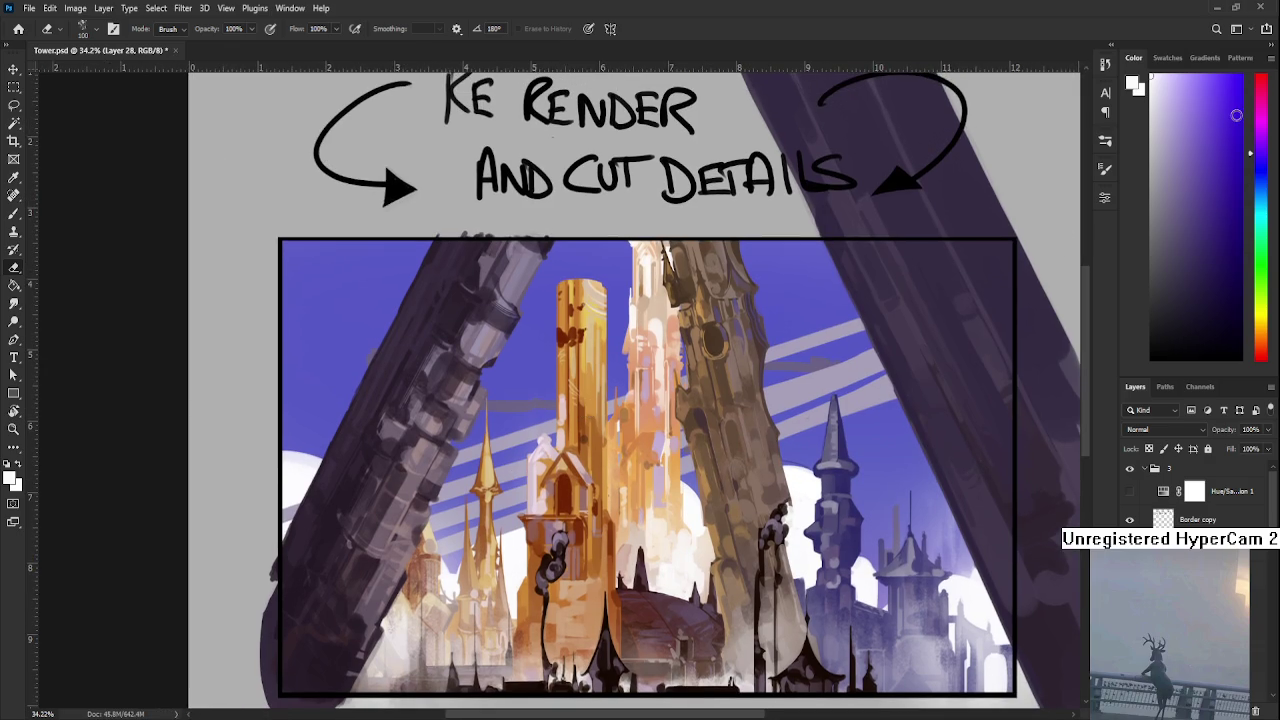
{"action": "left_click_drag", "start_coordinate": [1178, 117], "coordinate": [1150, 163]}
{"action": "key", "text": "b"}
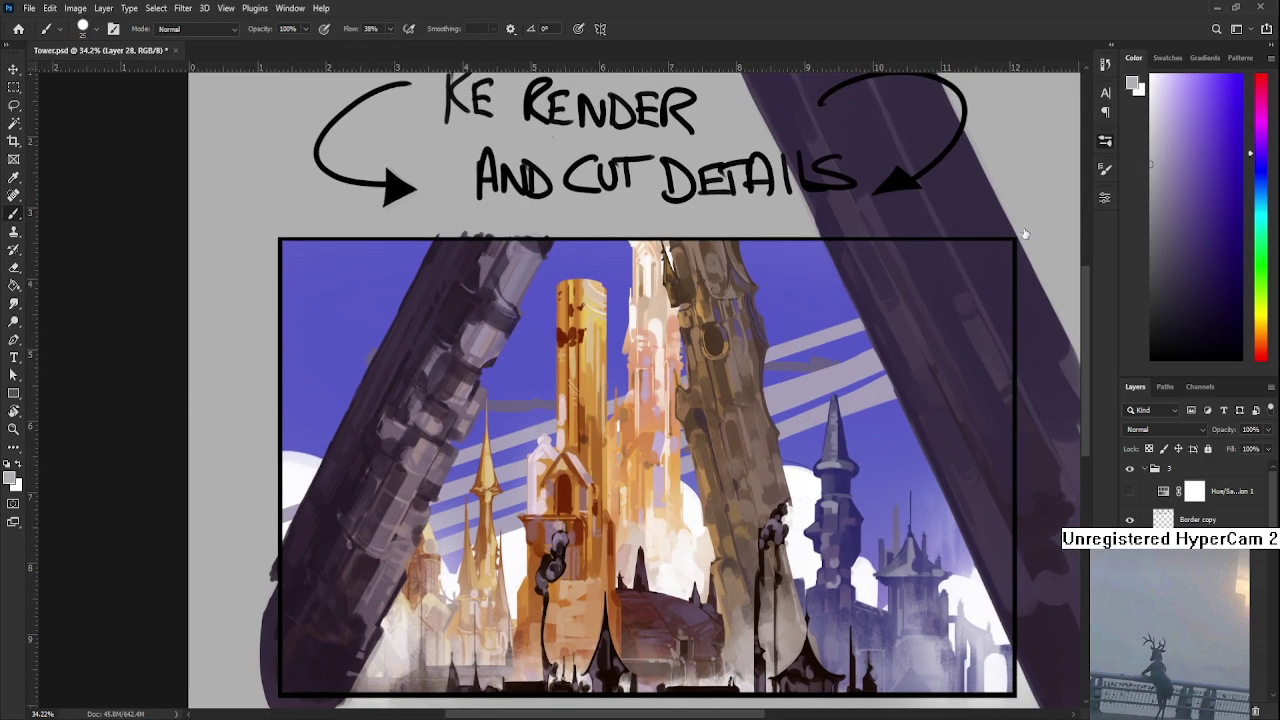
{"action": "key", "text": "e"}
{"action": "key", "text": "bracketleft"}
{"action": "key", "text": "bracketleft"}
{"action": "key", "text": "bracketleft"}
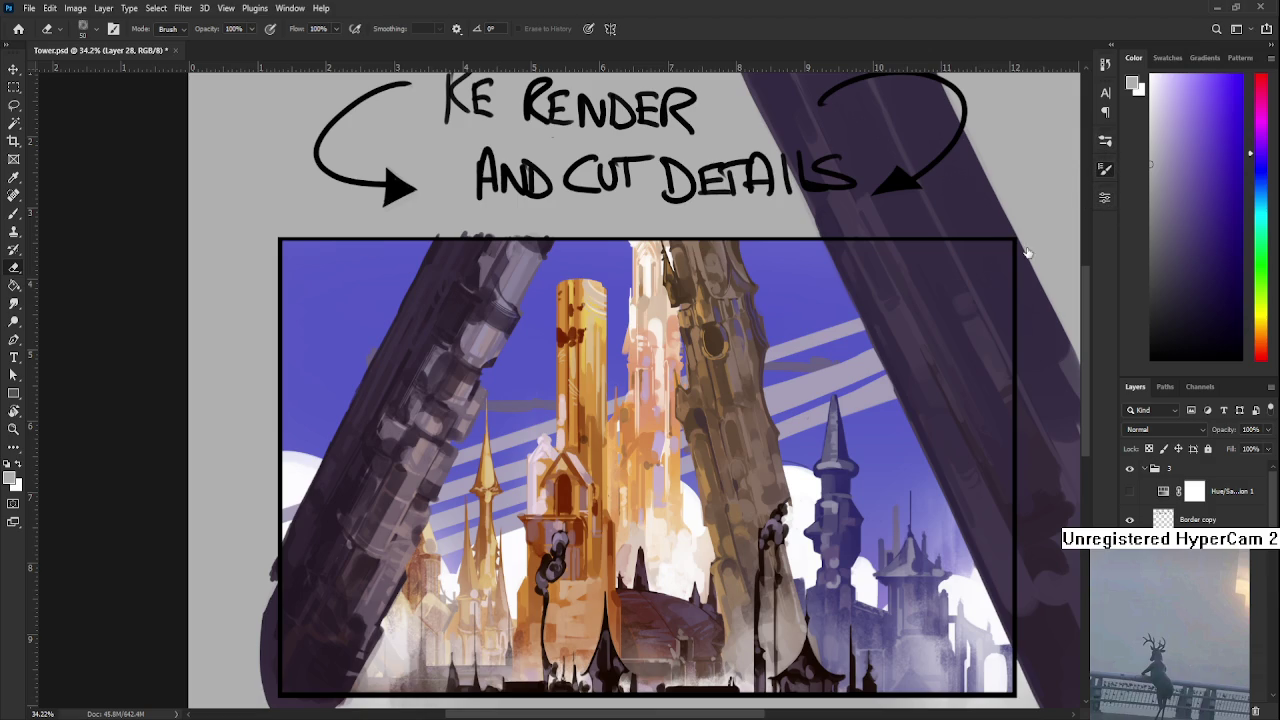
{"action": "key", "text": "b"}
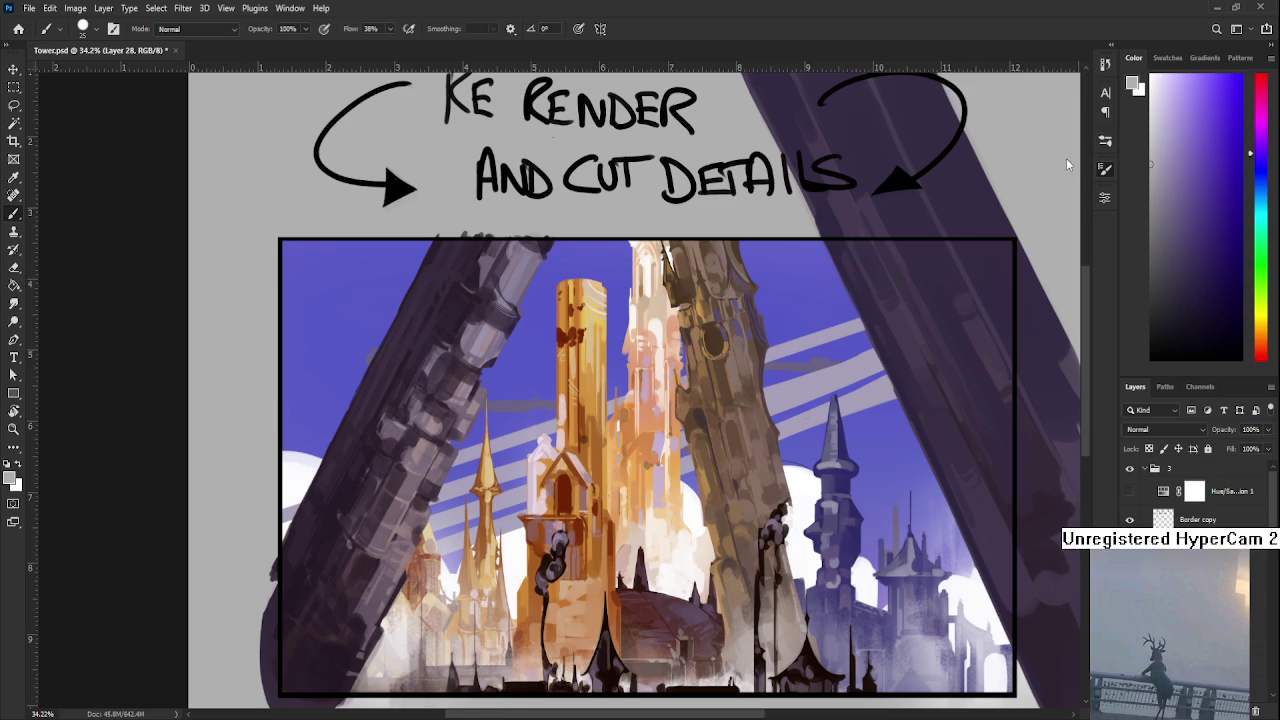
- Choose a paler lavender-grey as the foreground colour in the Color panel
{"action": "scroll", "coordinate": [635, 390], "scroll_direction": "up", "scroll_amount": 1}
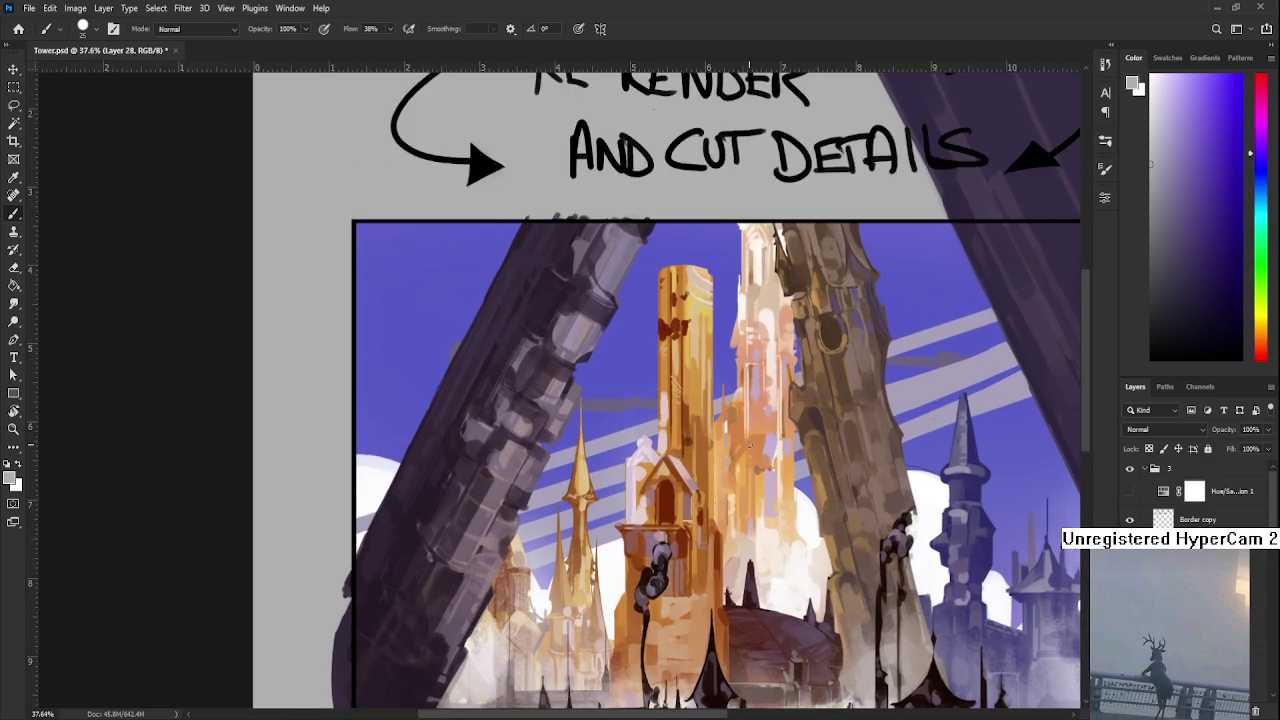
{"action": "scroll", "coordinate": [776, 440], "scroll_direction": "down", "scroll_amount": 2}
{"action": "scroll", "coordinate": [776, 440], "scroll_direction": "down", "scroll_amount": 1}
{"action": "left_click", "coordinate": [684, 440], "text": "alt"}
{"action": "left_click", "coordinate": [678, 442], "text": "alt"}
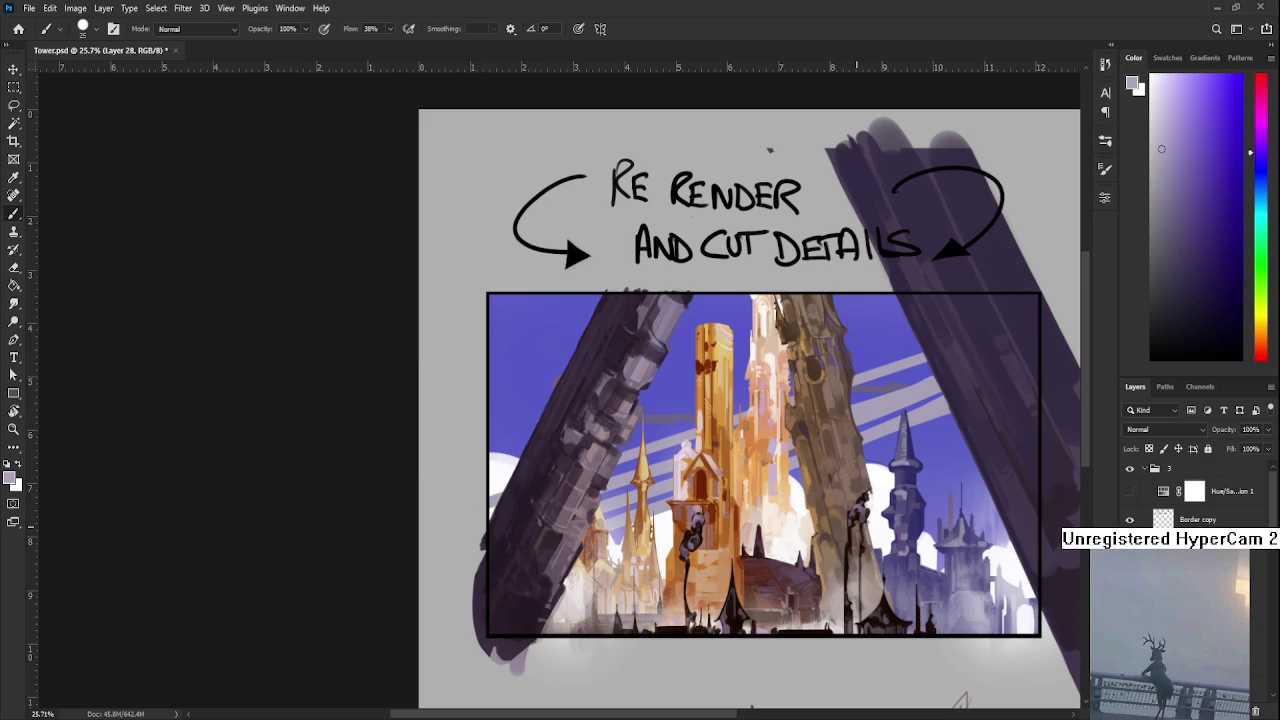
{"action": "scroll", "coordinate": [1195, 495], "scroll_direction": "down", "scroll_amount": 2}
{"action": "scroll", "coordinate": [1195, 495], "scroll_direction": "down", "scroll_amount": 2}
{"action": "scroll", "coordinate": [1195, 495], "scroll_direction": "down", "scroll_amount": 2}
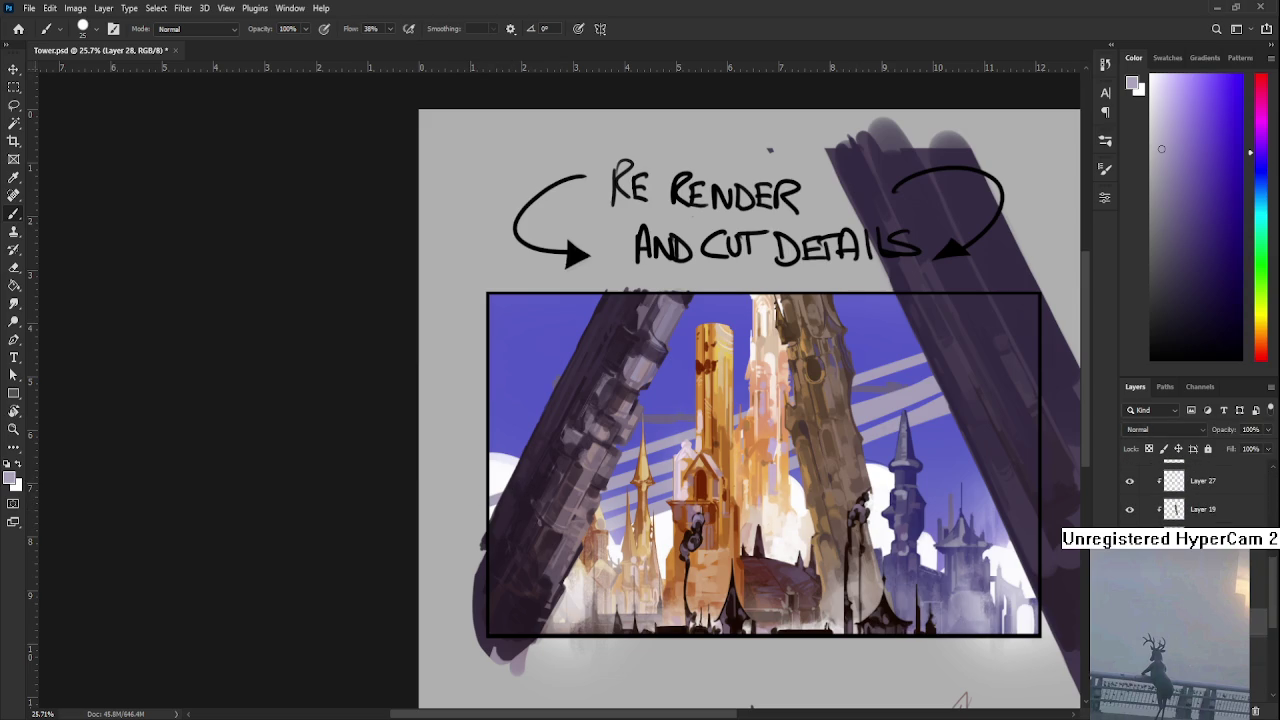
- Turn on the greyscale proof view and make Layer 16 the active layer
{"action": "key", "text": "ctrl+y"}
{"action": "key", "text": "ctrl+y"}
{"action": "scroll", "coordinate": [1190, 495], "scroll_direction": "down", "scroll_amount": 3}
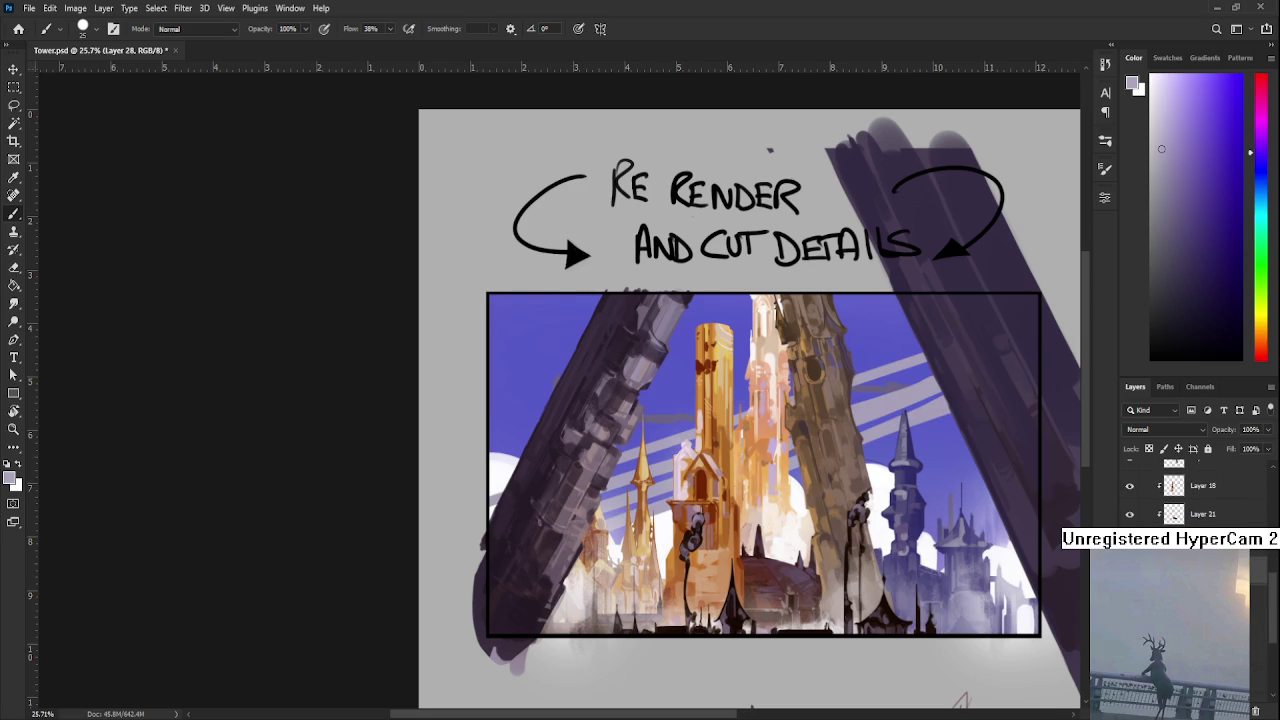
{"action": "left_click", "coordinate": [896, 400], "text": "ctrl"}
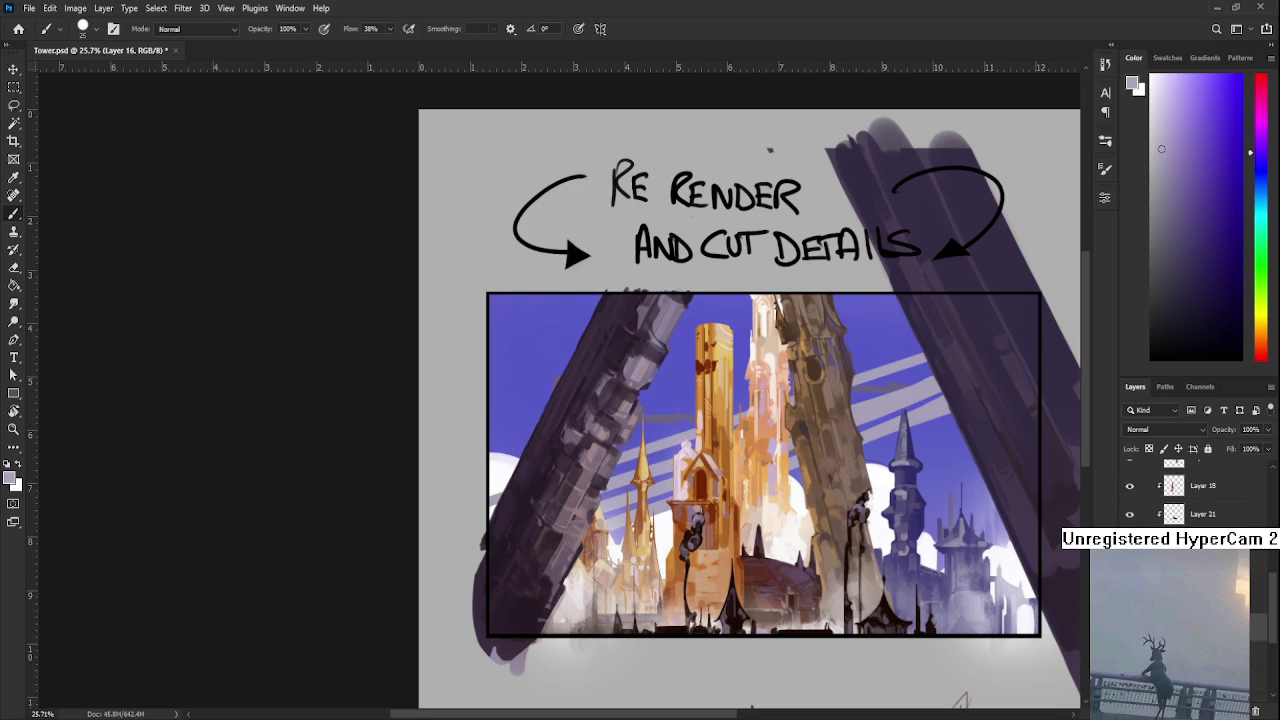
{"action": "scroll", "coordinate": [813, 413], "scroll_direction": "up", "scroll_amount": 1}
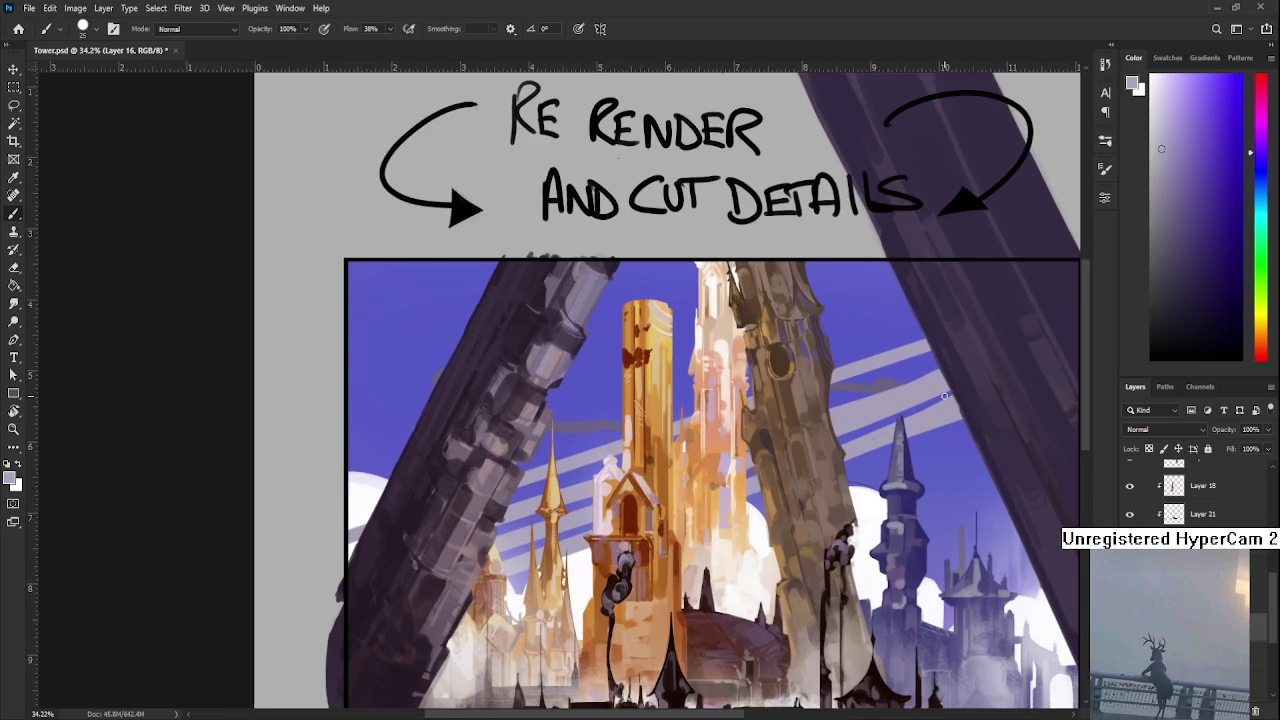
{"action": "scroll", "coordinate": [910, 392], "scroll_direction": "up", "scroll_amount": 2}
- Alternate between Eraser and Brush, frame the lower stripe, and shrink the eraser to 15
{"action": "key", "text": "e"}
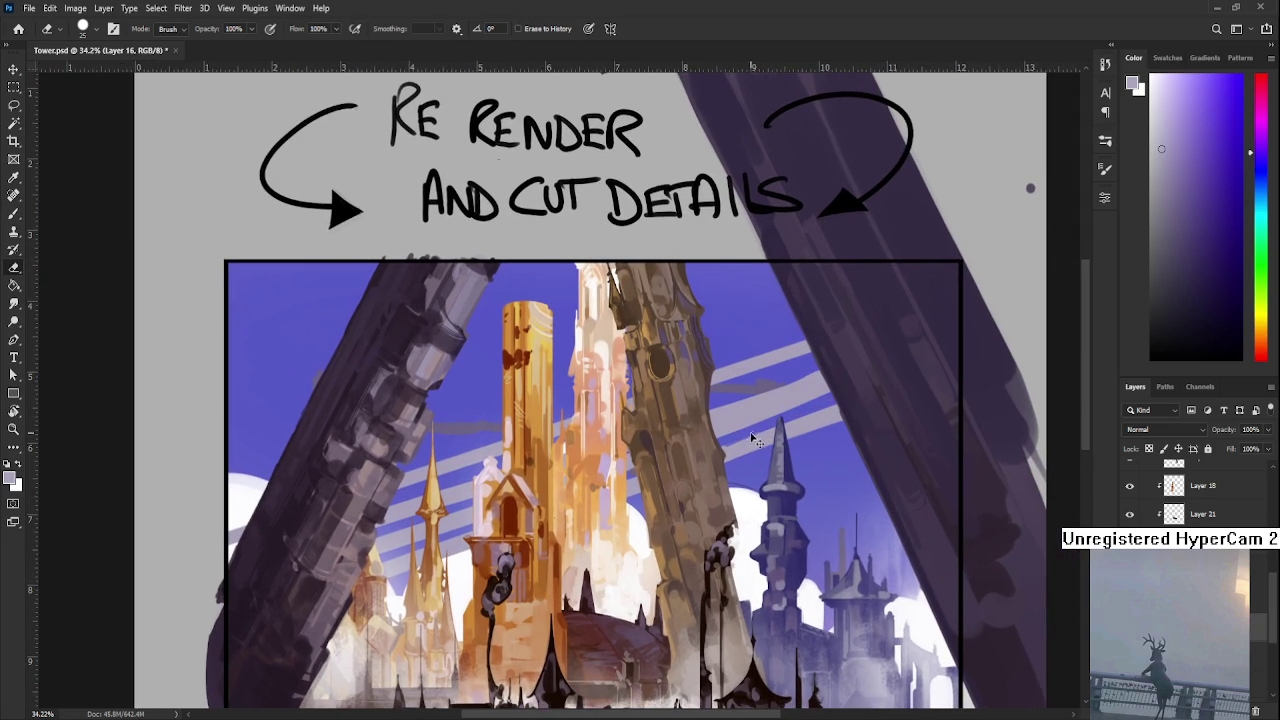
{"action": "key", "text": "b"}
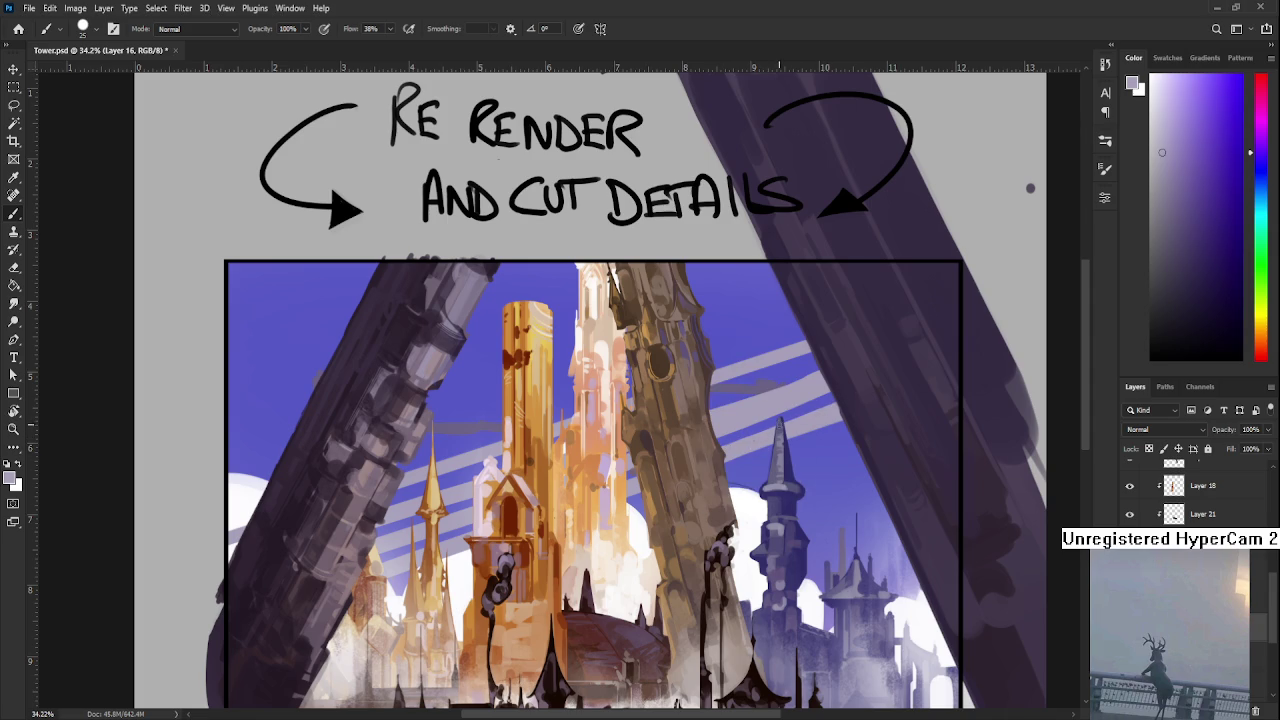
{"action": "key", "text": "e"}
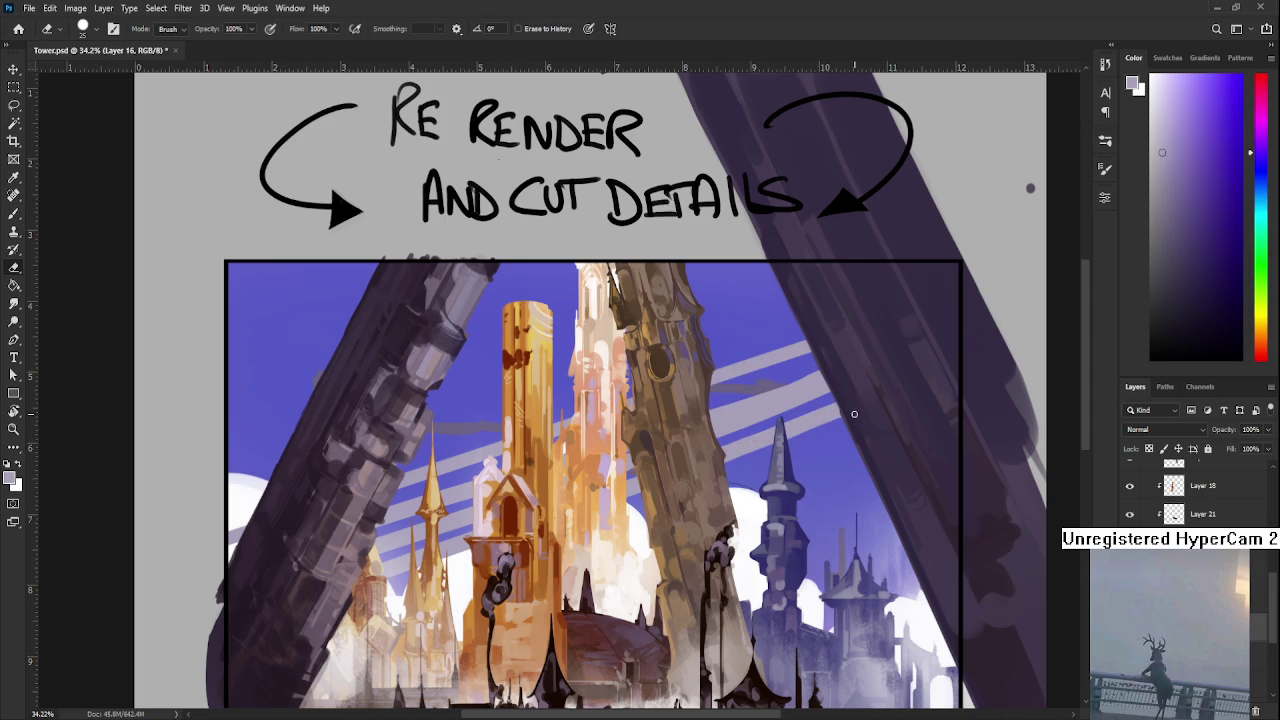
{"action": "key", "text": "b"}
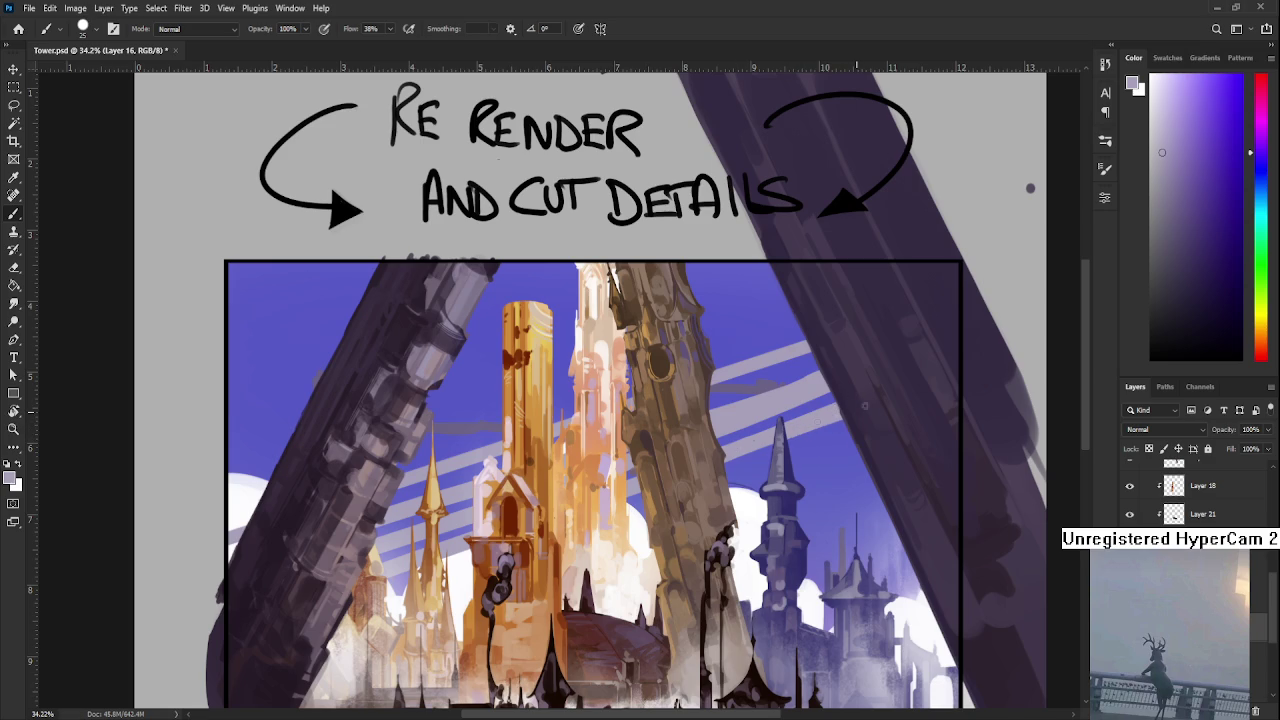
{"action": "key", "text": "e"}
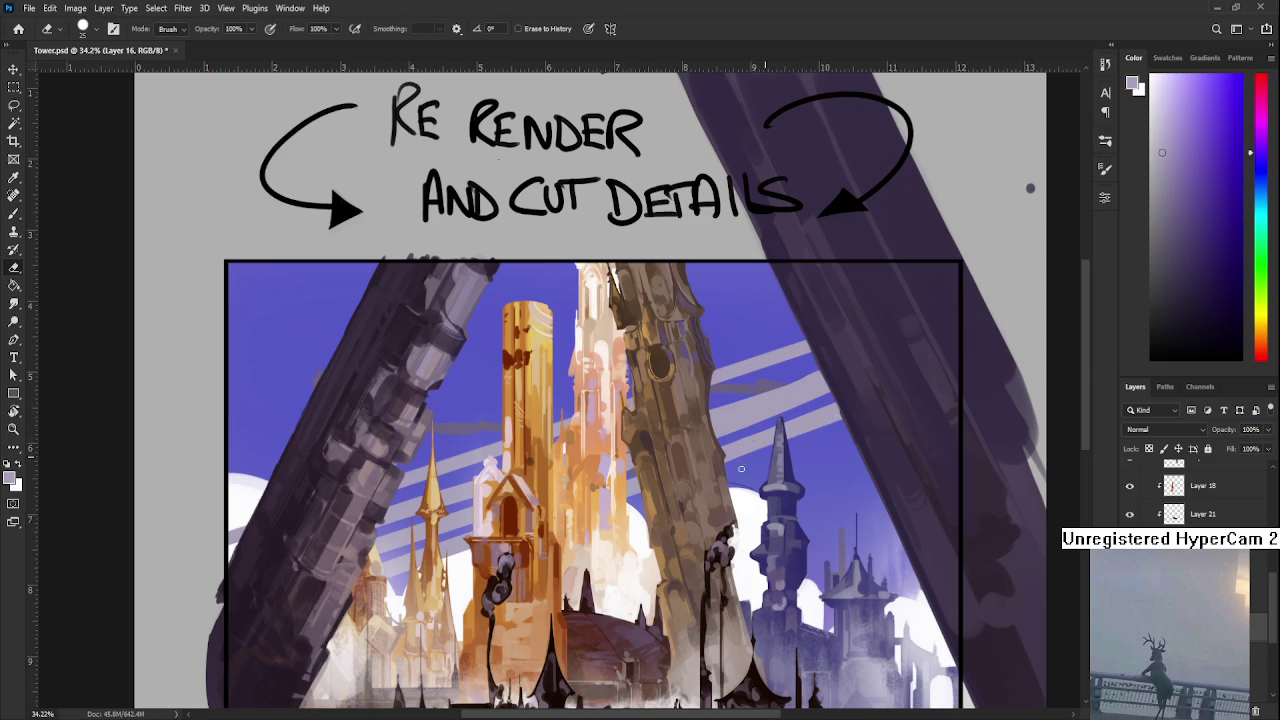
{"action": "key", "text": "b"}
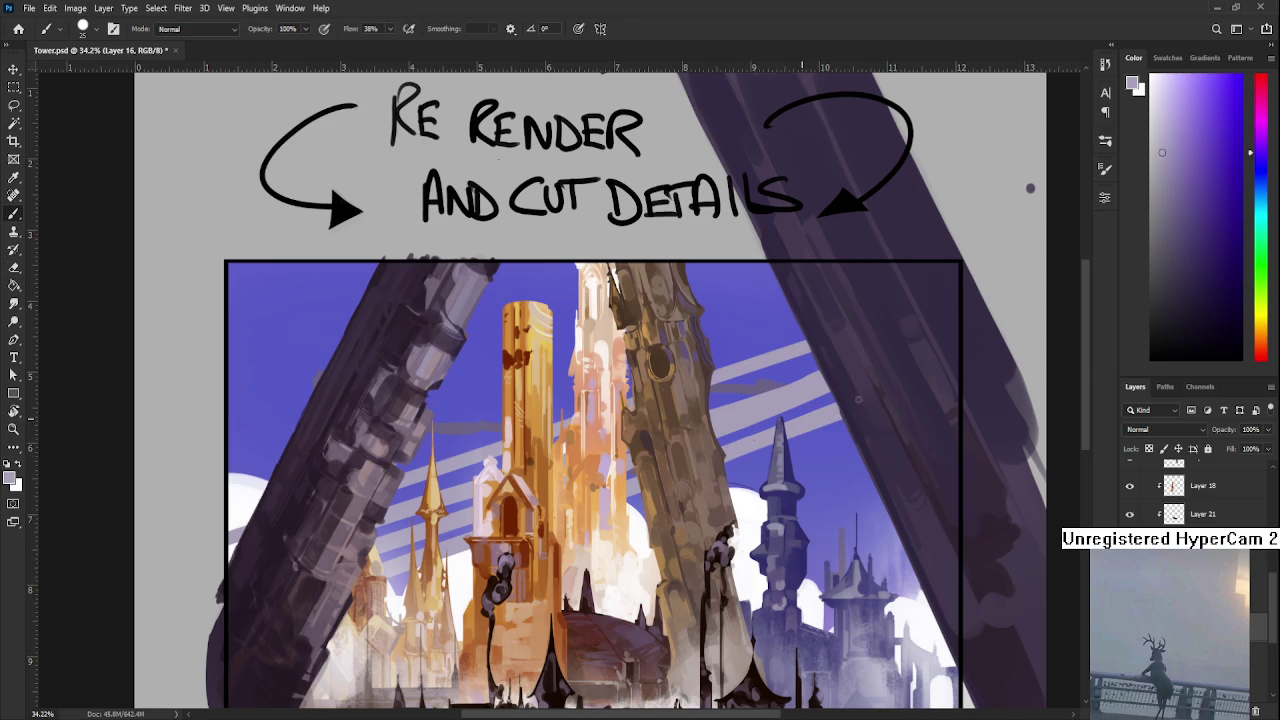
{"action": "left_click_drag", "start_coordinate": [811, 415], "coordinate": [743, 447]}
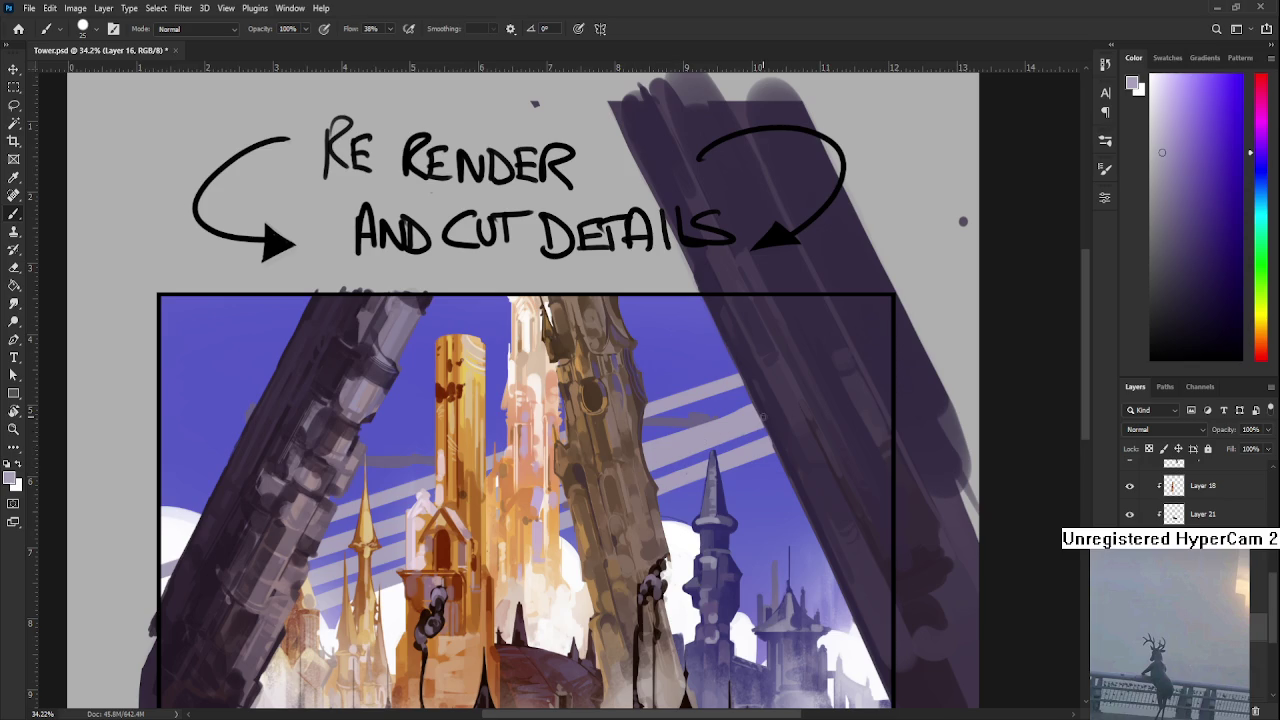
{"action": "left_click_drag", "start_coordinate": [612, 470], "coordinate": [658, 446]}
{"action": "key", "text": "e"}
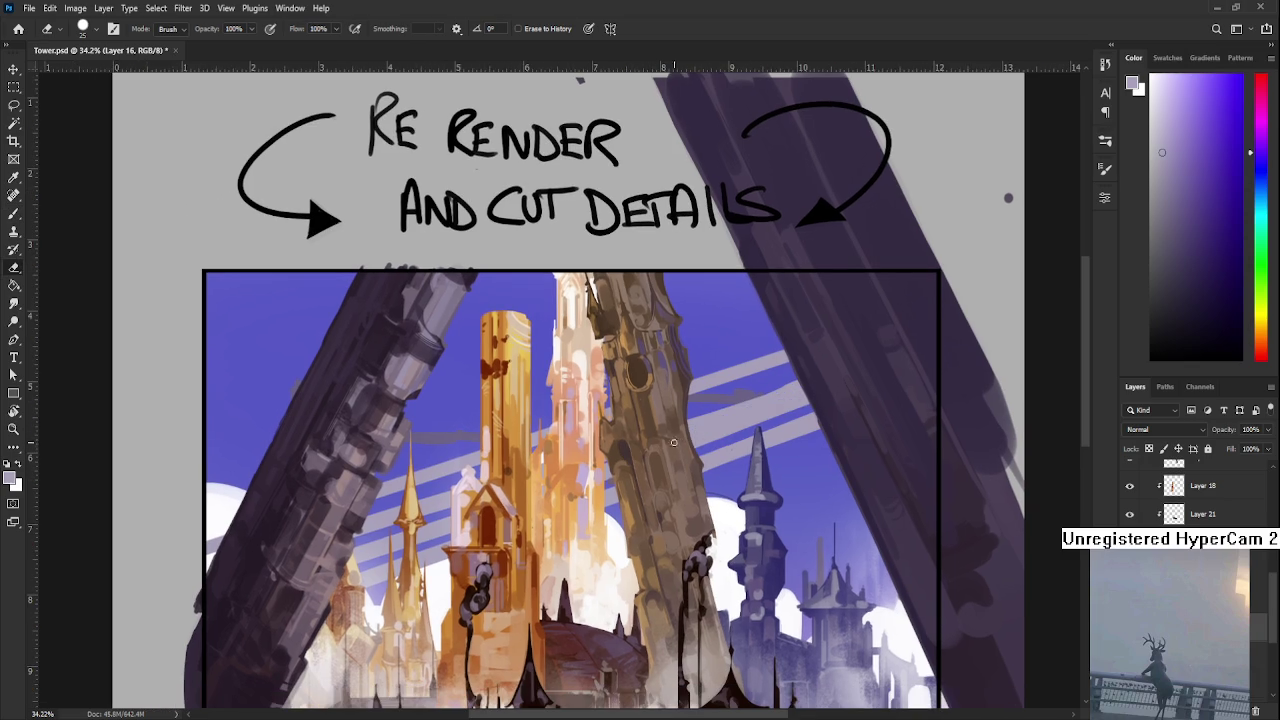
{"action": "key", "text": "bracketleft"}
{"action": "key", "text": "bracketleft"}
- Erase part of the lower light stripe and repaint over its grey mark to smooth it
{"action": "left_click_drag", "start_coordinate": [675, 438], "coordinate": [800, 392]}
{"action": "left_click_drag", "start_coordinate": [829, 417], "coordinate": [763, 415]}
{"action": "key", "text": "b"}
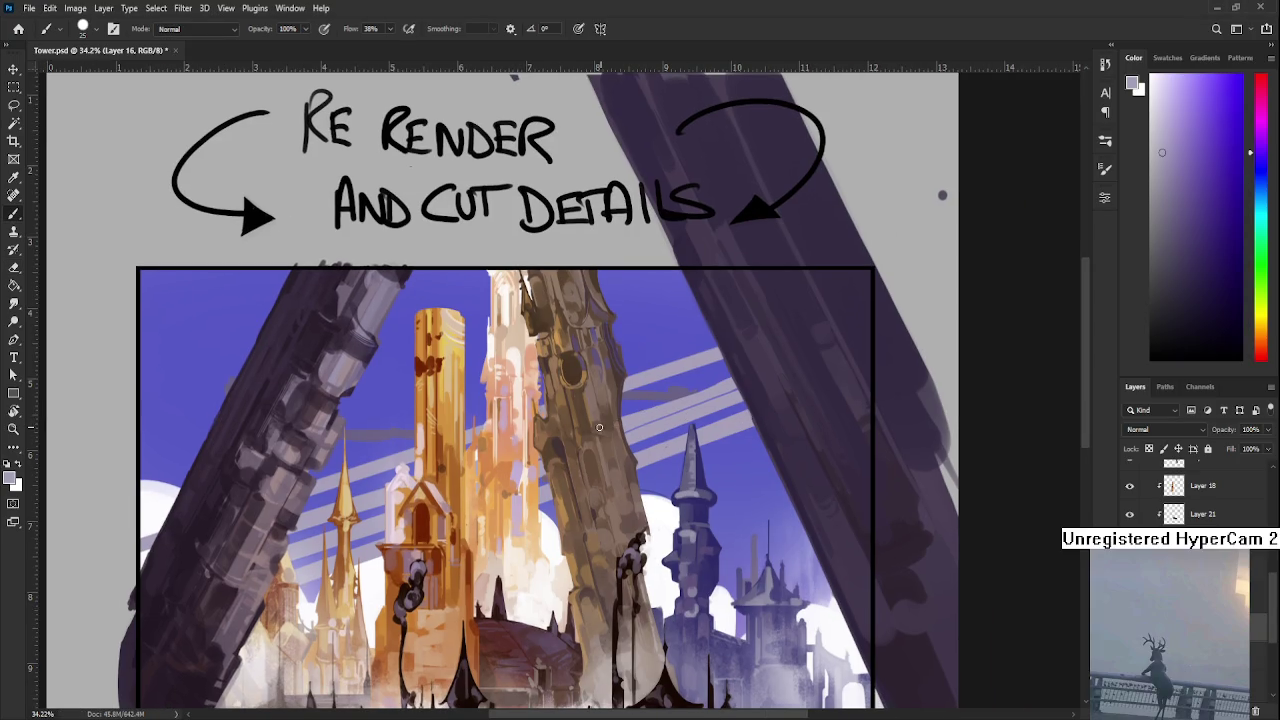
{"action": "left_click_drag", "start_coordinate": [628, 412], "coordinate": [746, 372]}
{"action": "mouse_move", "coordinate": [624, 424]}
{"action": "left_mouse_down"}
{"action": "mouse_move", "coordinate": [730, 380]}
{"action": "mouse_move", "coordinate": [708, 402]}
{"action": "left_mouse_up"}
{"action": "scroll", "coordinate": [705, 410], "scroll_direction": "down", "scroll_amount": 1}
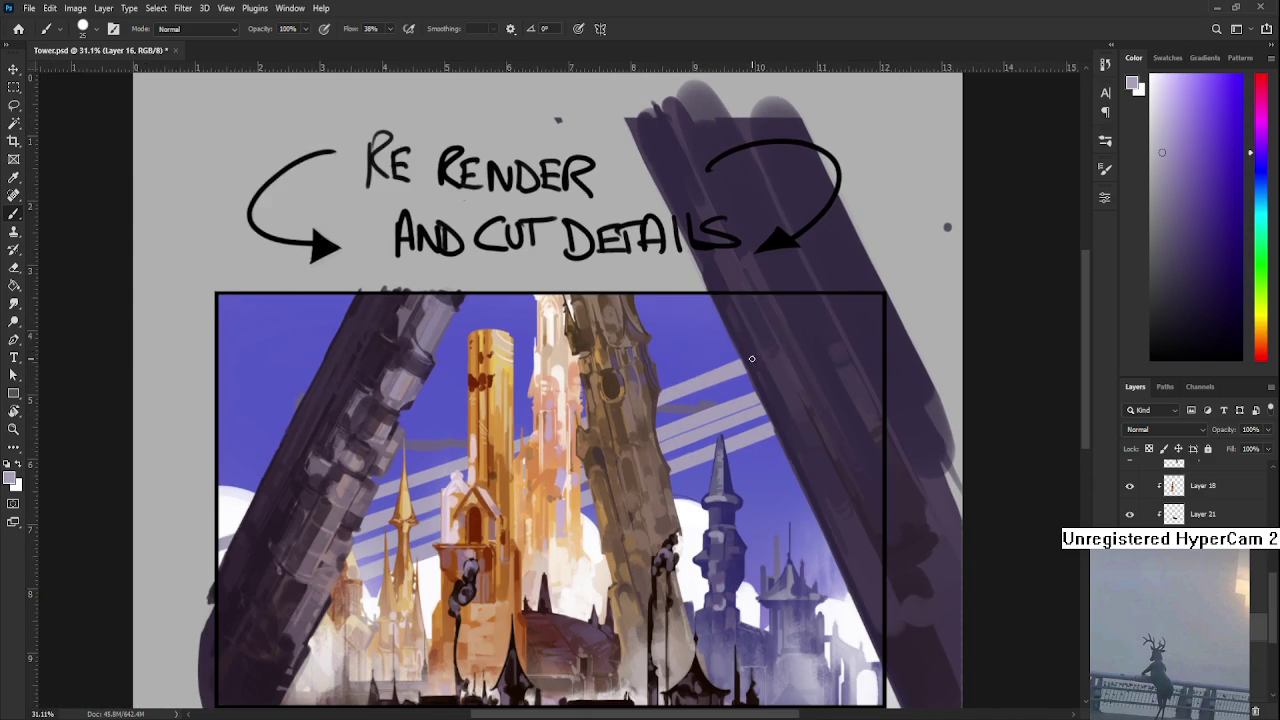
{"action": "left_click_drag", "start_coordinate": [763, 353], "coordinate": [742, 368]}
{"action": "key", "text": "e"}
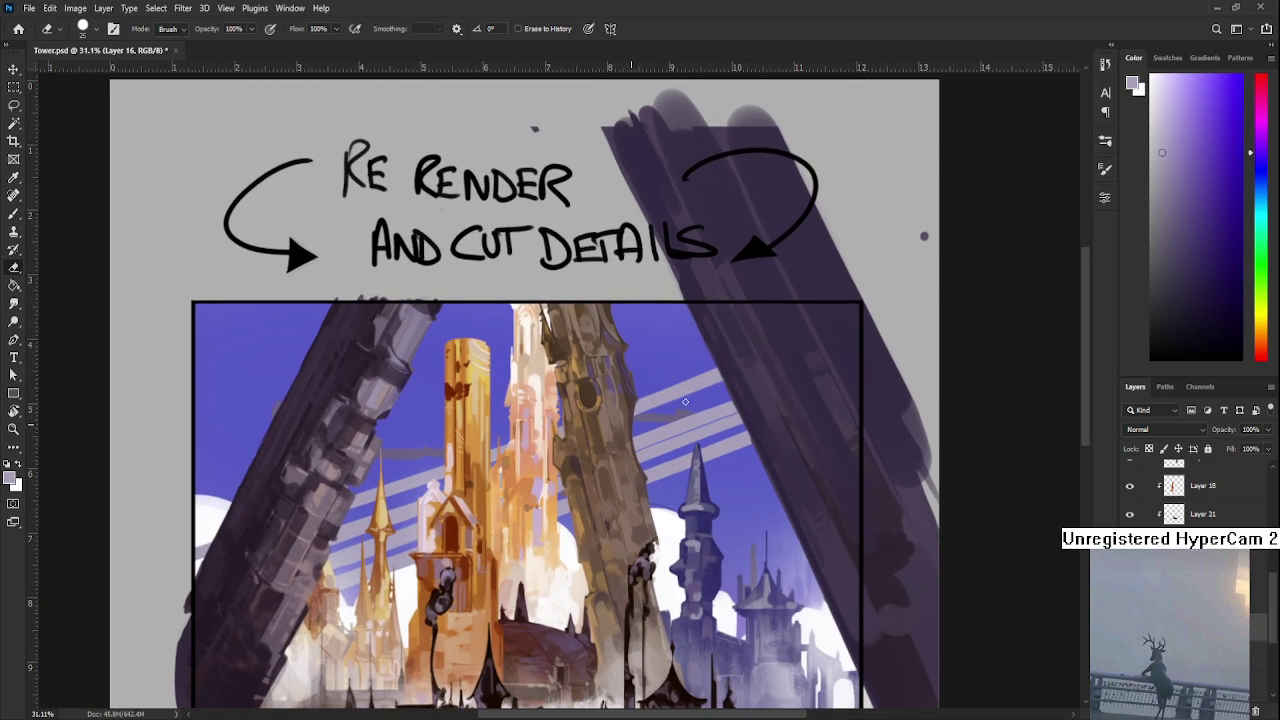
{"action": "left_click_drag", "start_coordinate": [657, 415], "coordinate": [753, 373]}
{"action": "scroll", "coordinate": [513, 333], "scroll_direction": "down", "scroll_amount": 5}
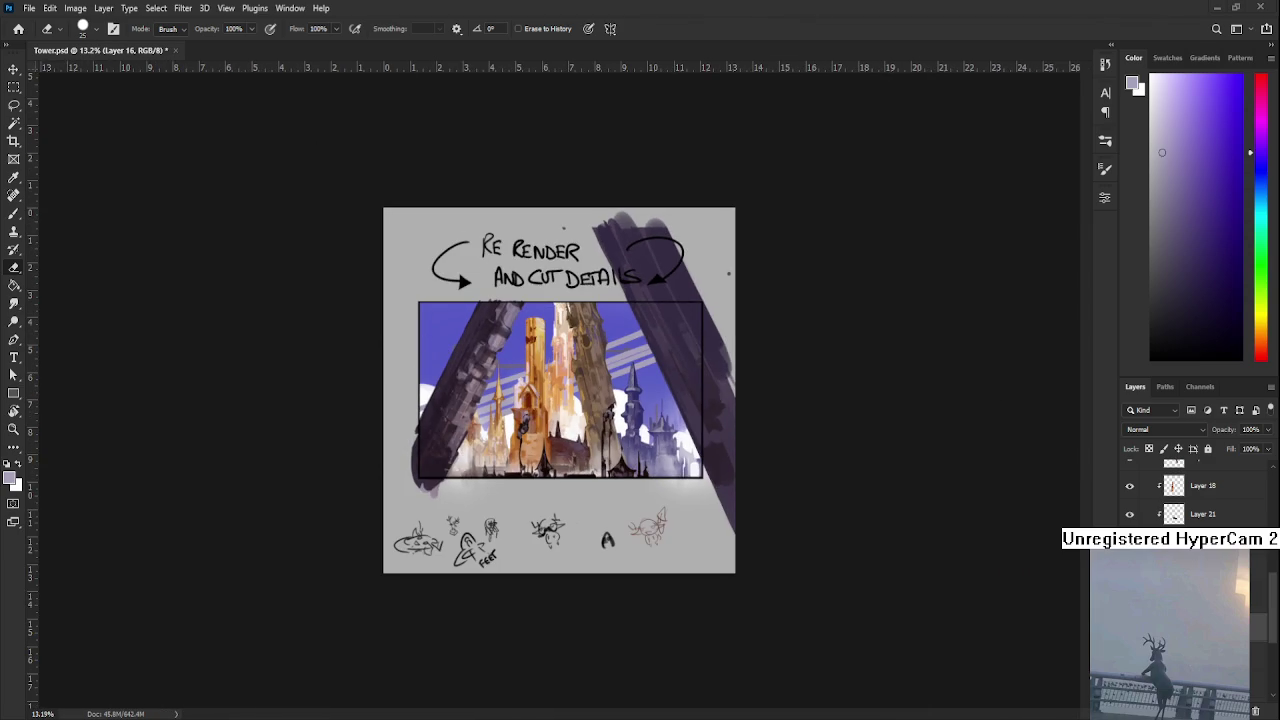
- Paint purple over the upper stripe's end with the brush, leaving a bracket gap
{"action": "scroll", "coordinate": [559, 389], "scroll_direction": "up", "scroll_amount": 3}
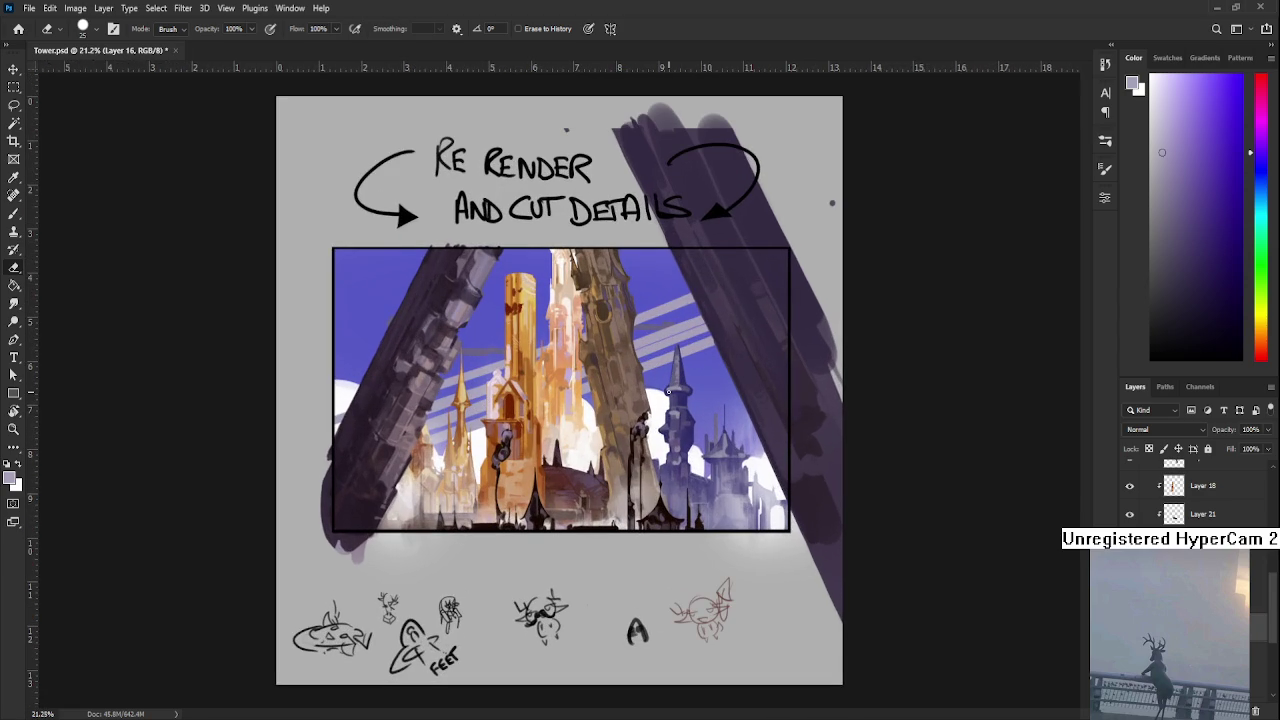
{"action": "scroll", "coordinate": [668, 393], "scroll_direction": "up", "scroll_amount": 1}
{"action": "scroll", "coordinate": [668, 393], "scroll_direction": "up", "scroll_amount": 1}
{"action": "scroll", "coordinate": [700, 398], "scroll_direction": "up", "scroll_amount": 1}
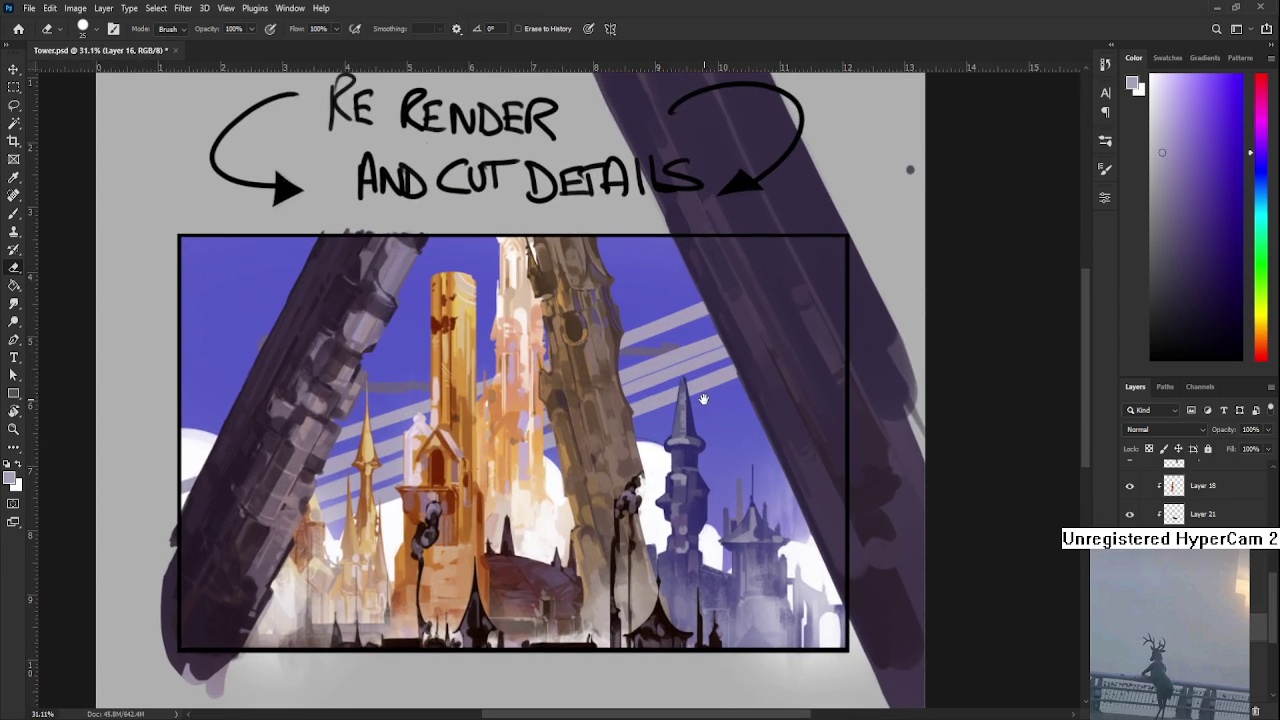
{"action": "left_click_drag", "start_coordinate": [638, 444], "coordinate": [604, 452]}
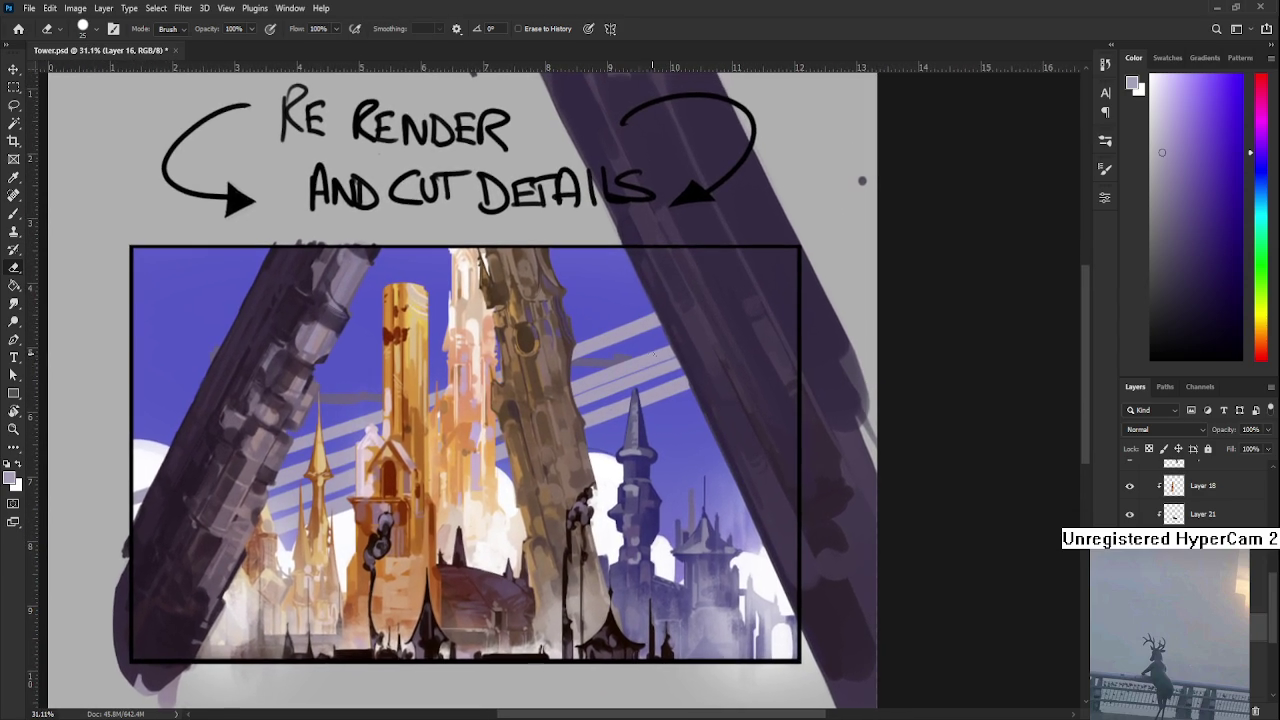
{"action": "key", "text": "b"}
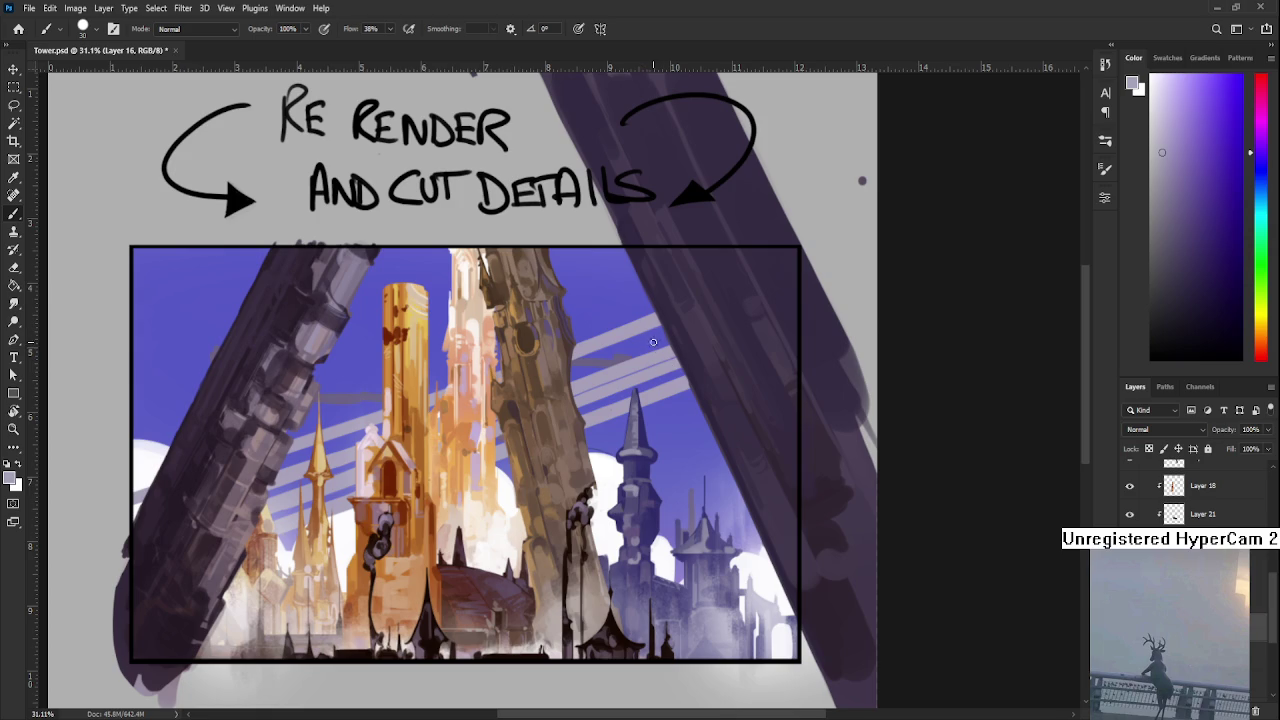
{"action": "left_click_drag", "start_coordinate": [644, 322], "coordinate": [662, 355]}
- Pan across the stripes and sample a deeper greyish purple from the painting
{"action": "left_click_drag", "start_coordinate": [647, 385], "coordinate": [706, 374]}
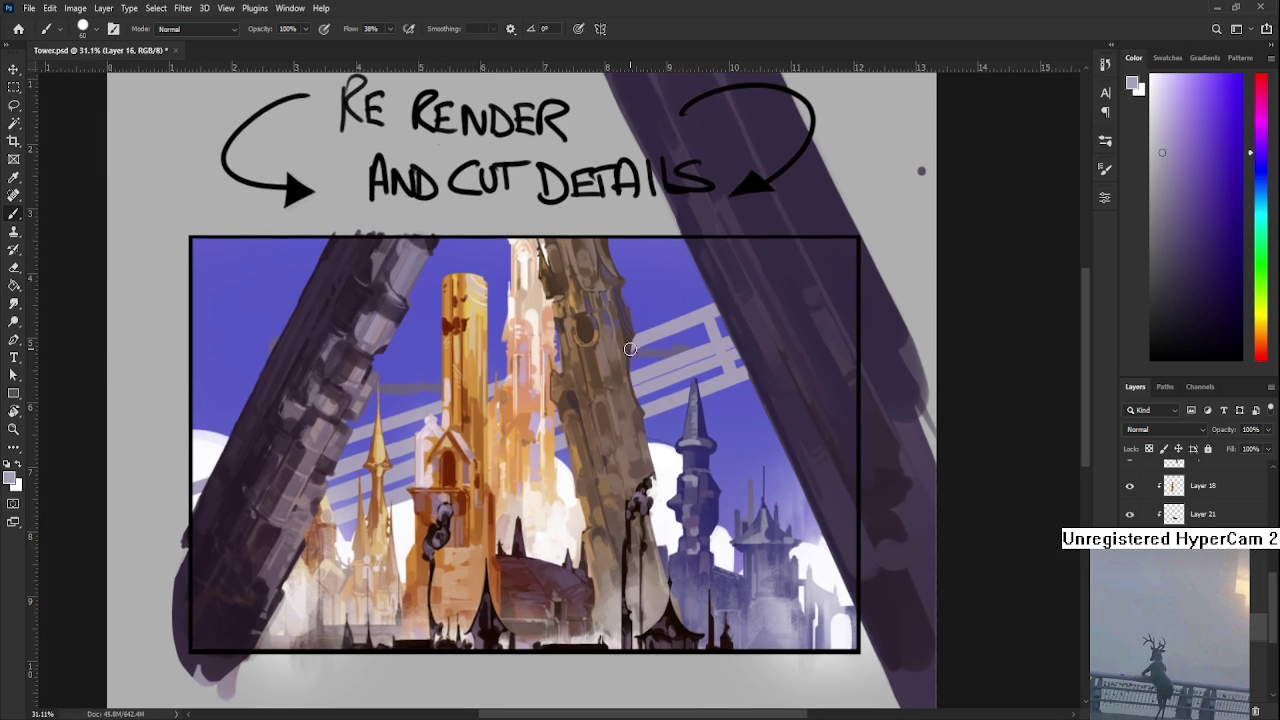
{"action": "left_click_drag", "start_coordinate": [590, 420], "coordinate": [713, 387]}
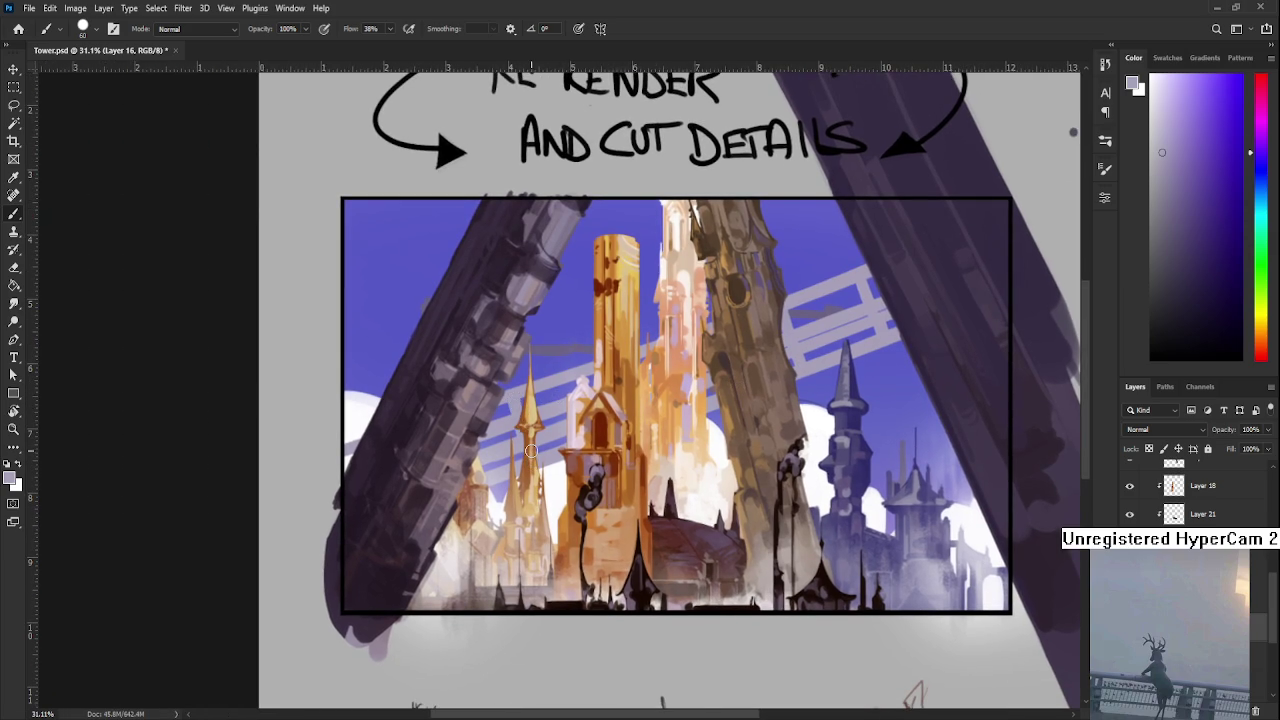
{"action": "left_click_drag", "start_coordinate": [550, 415], "coordinate": [541, 441]}
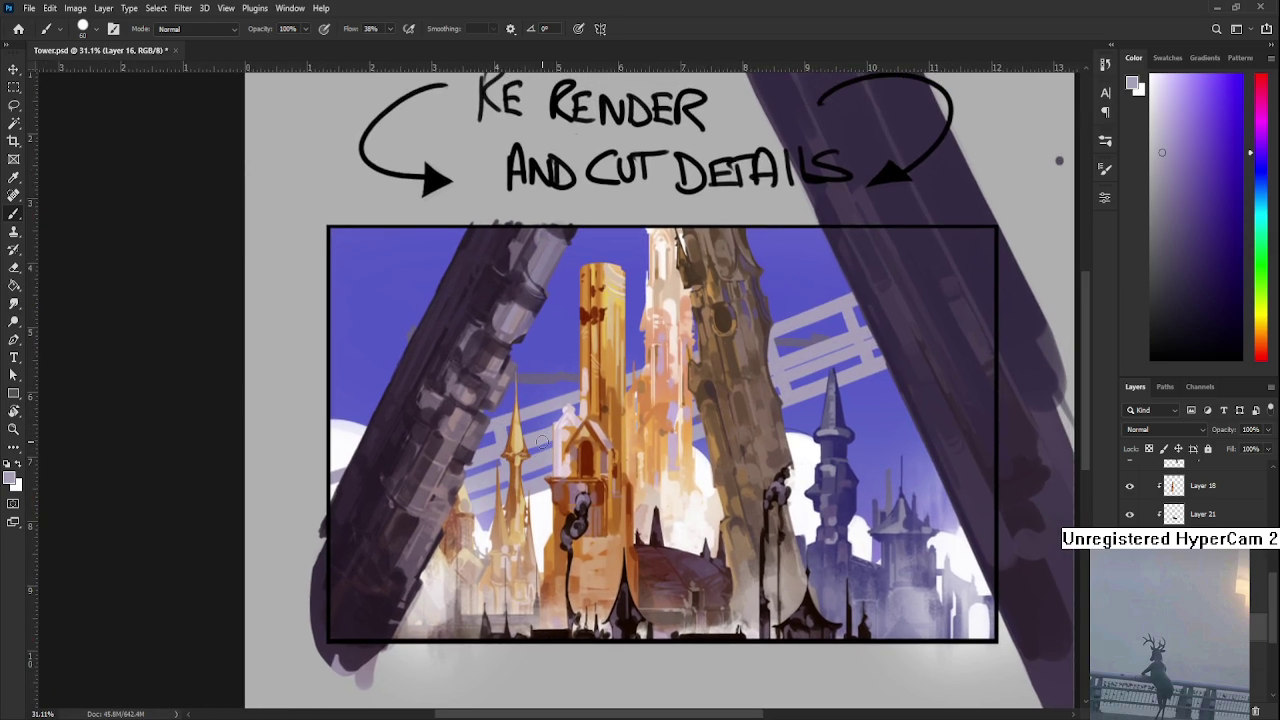
{"action": "scroll", "coordinate": [541, 441], "scroll_direction": "down", "scroll_amount": 2}
{"action": "scroll", "coordinate": [717, 397], "scroll_direction": "up", "scroll_amount": 1}
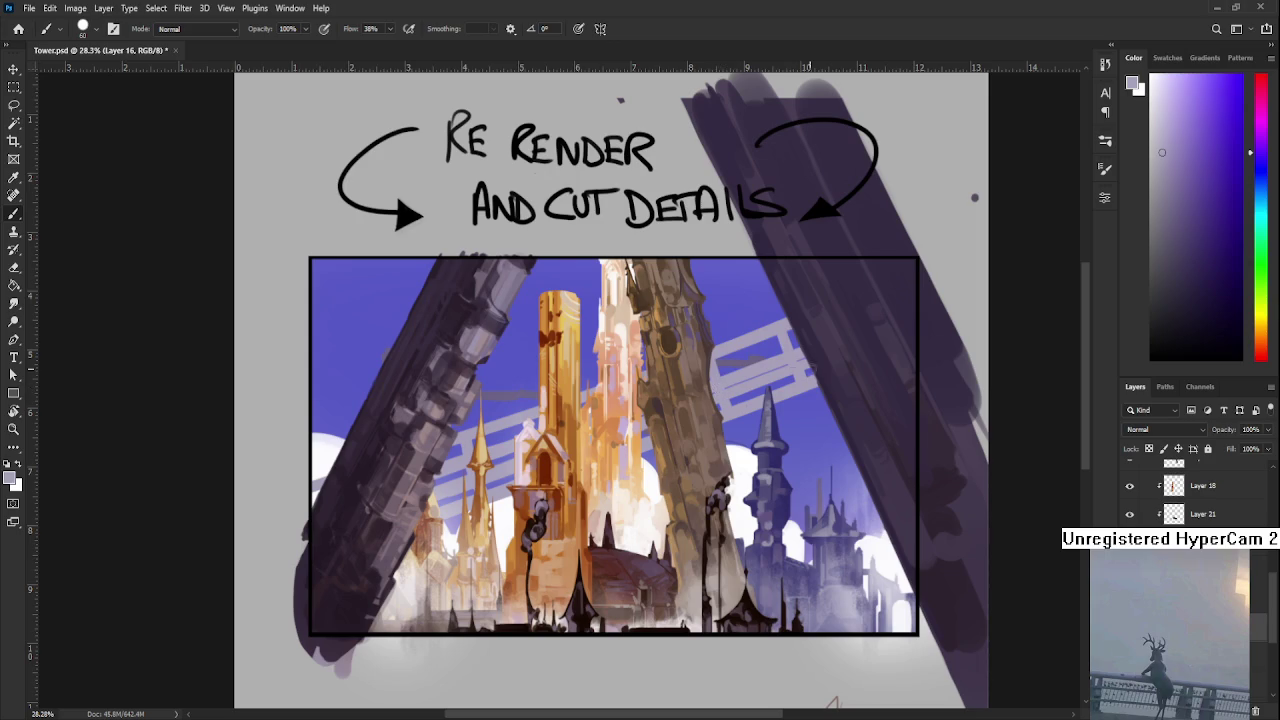
{"action": "left_click", "coordinate": [782, 352], "text": "alt"}
{"action": "left_click_drag", "start_coordinate": [1174, 197], "coordinate": [1177, 238]}
{"action": "left_click_drag", "start_coordinate": [512, 446], "coordinate": [562, 410]}
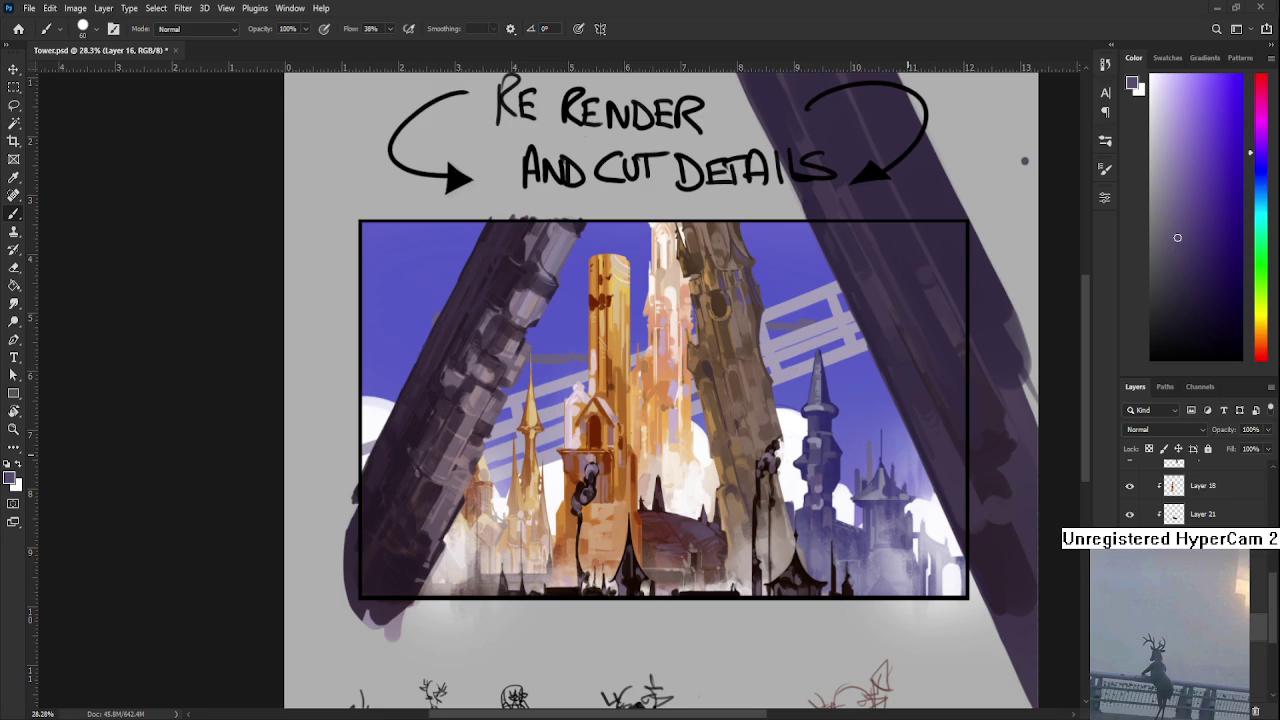
{"action": "left_click_drag", "start_coordinate": [1177, 237], "coordinate": [1164, 252]}
{"action": "left_click_drag", "start_coordinate": [1153, 200], "coordinate": [1164, 177]}
{"action": "left_click_drag", "start_coordinate": [1162, 200], "coordinate": [1158, 214]}
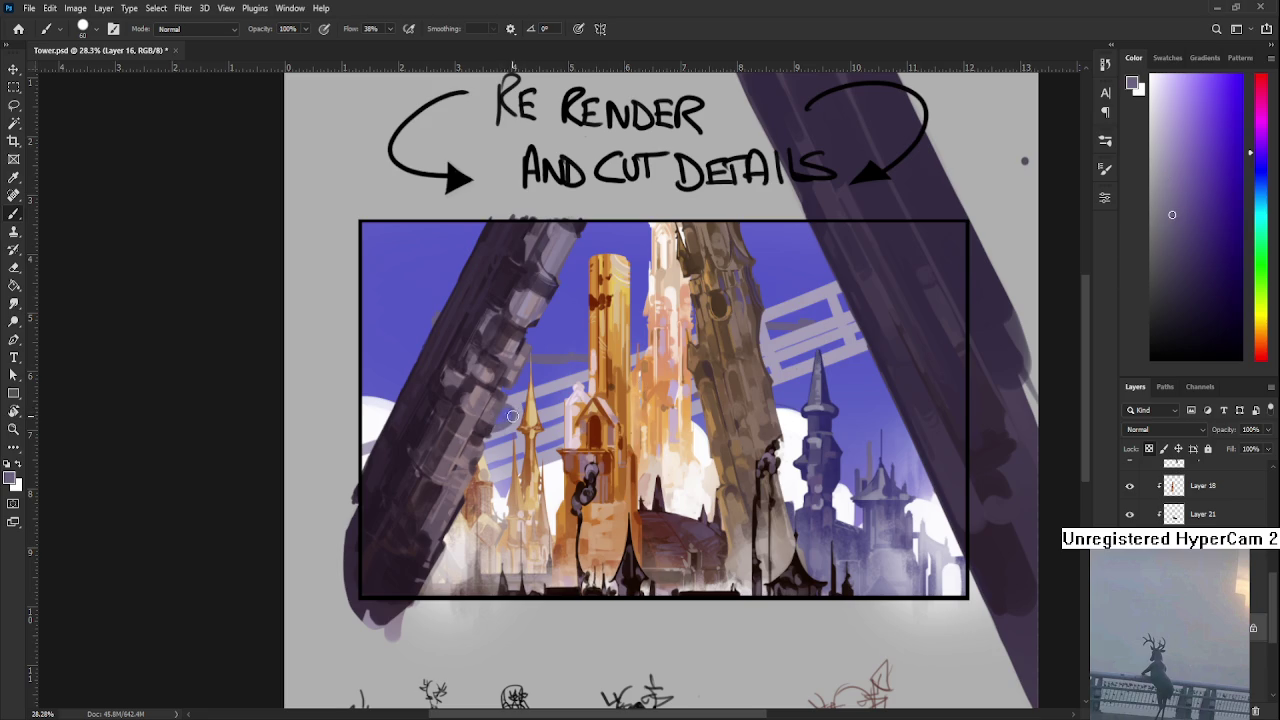
{"action": "left_click_drag", "start_coordinate": [579, 391], "coordinate": [572, 403]}
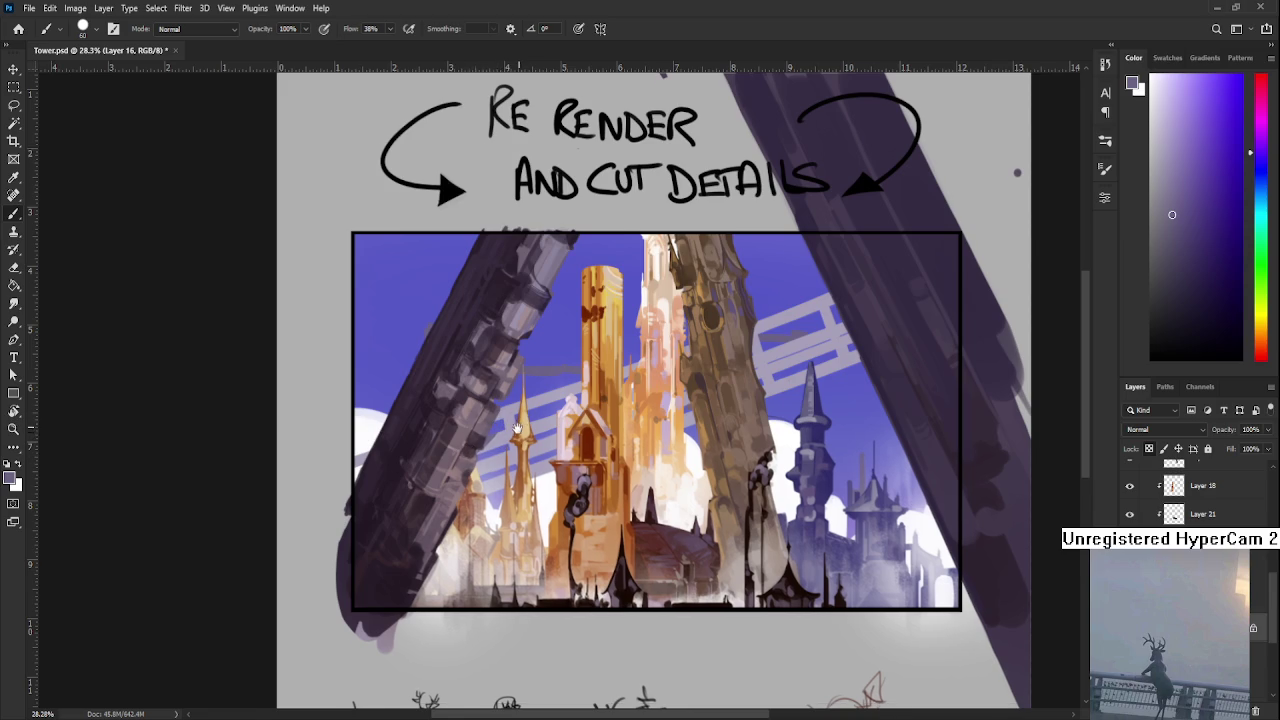
{"action": "left_click_drag", "start_coordinate": [502, 425], "coordinate": [498, 438]}
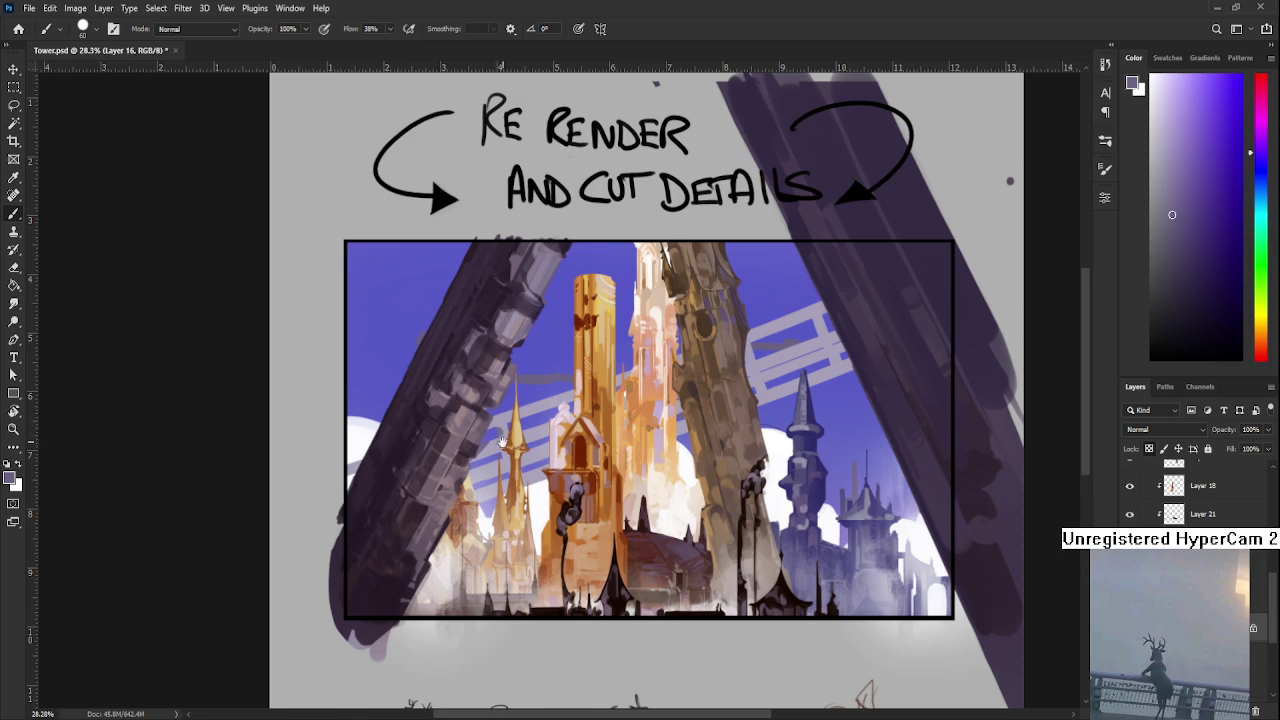
{"action": "left_click_drag", "start_coordinate": [502, 442], "coordinate": [532, 415]}
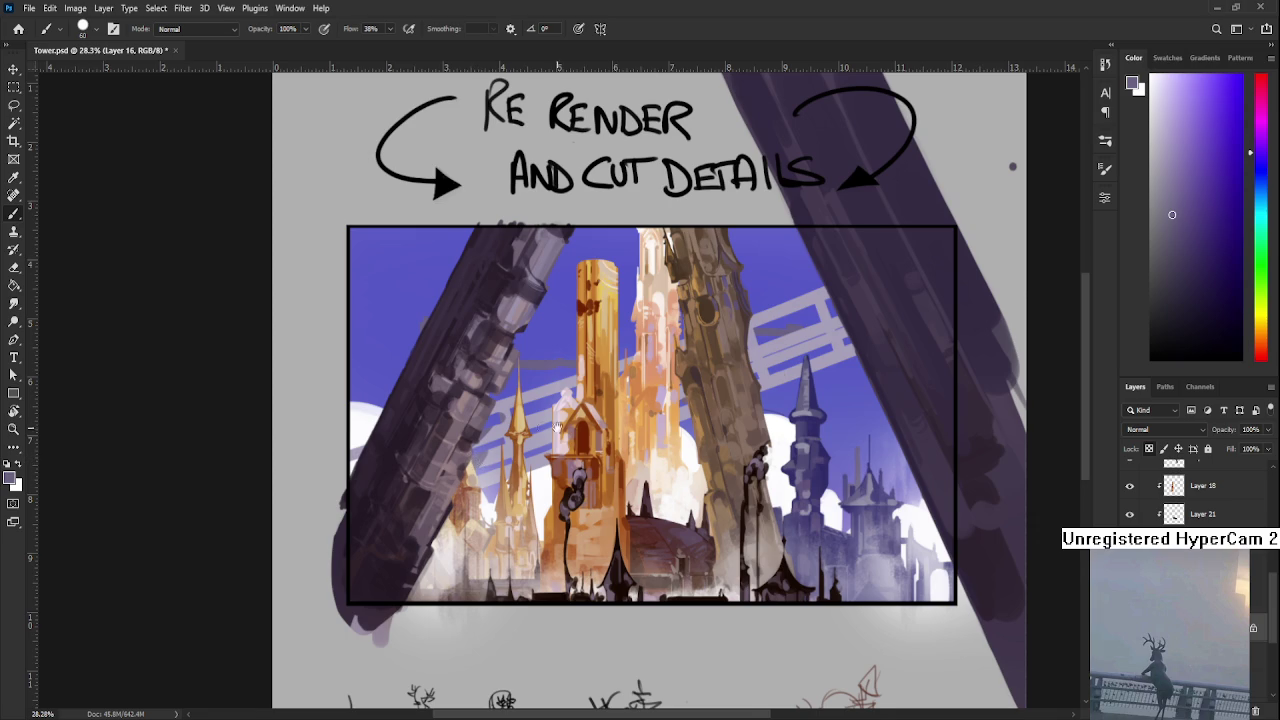
{"action": "left_click_drag", "start_coordinate": [556, 425], "coordinate": [525, 453]}
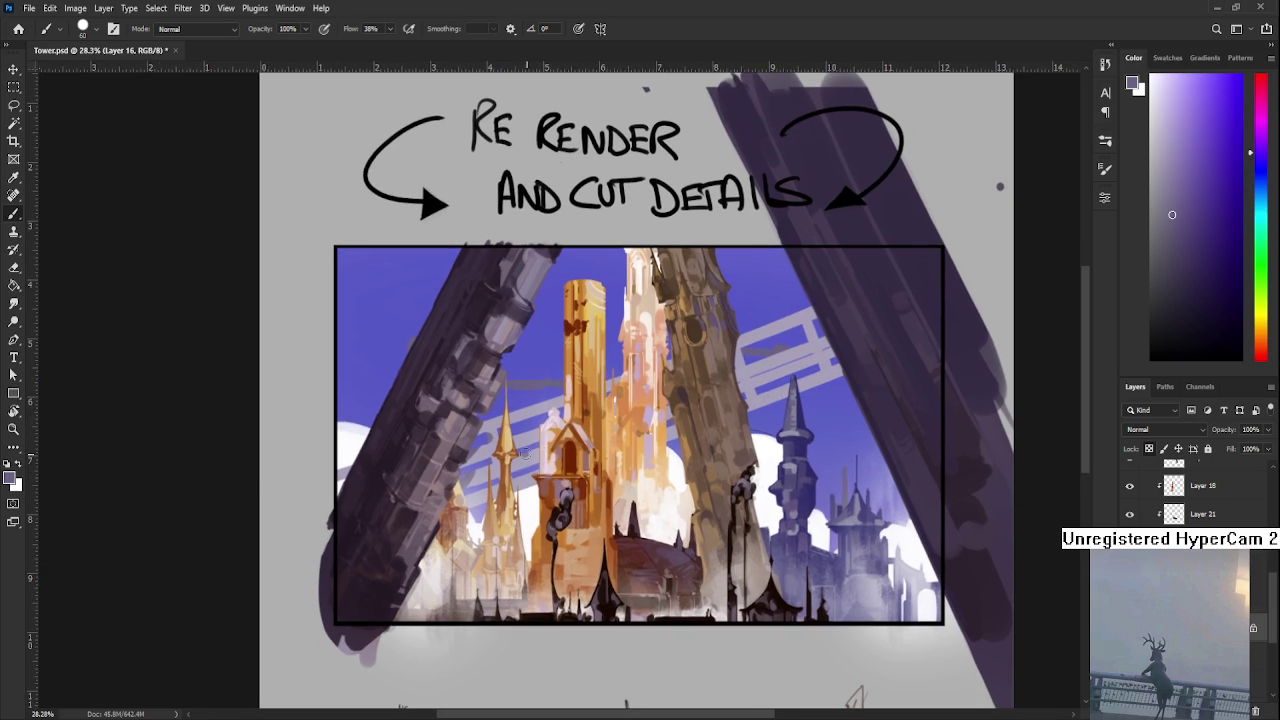
{"action": "left_click_drag", "start_coordinate": [565, 408], "coordinate": [534, 440]}
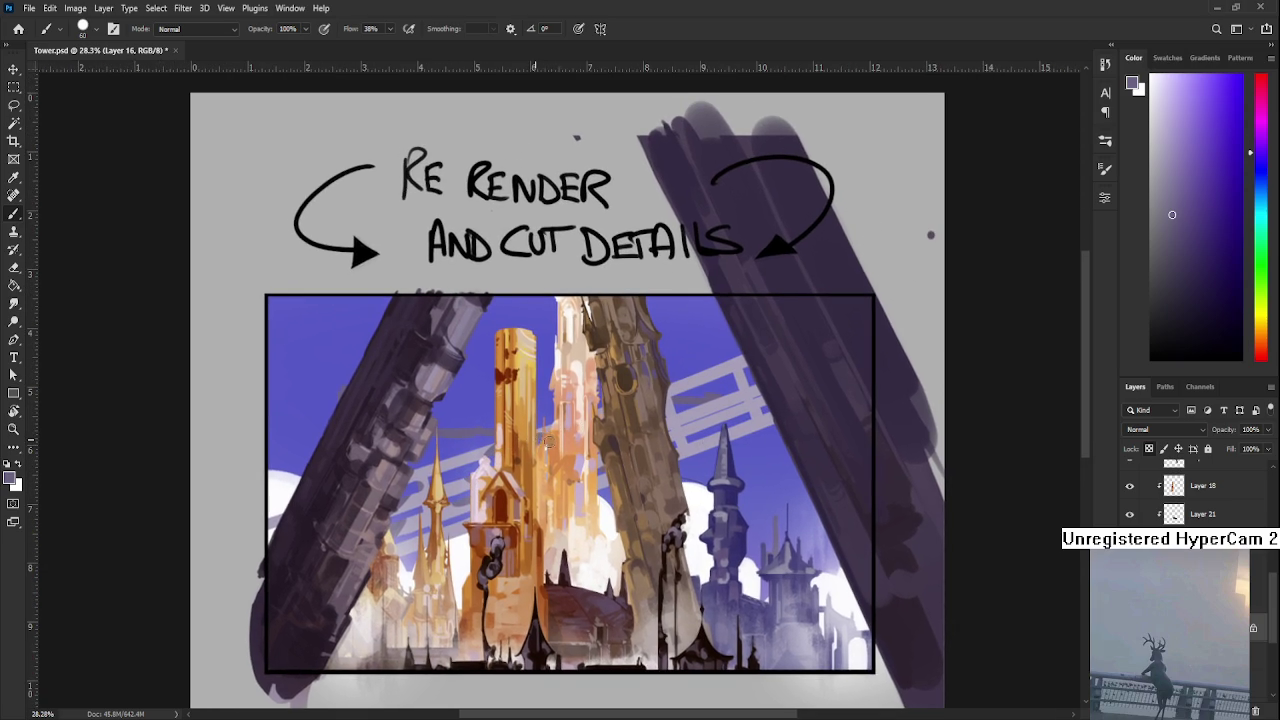
{"action": "left_click_drag", "start_coordinate": [612, 428], "coordinate": [540, 440]}
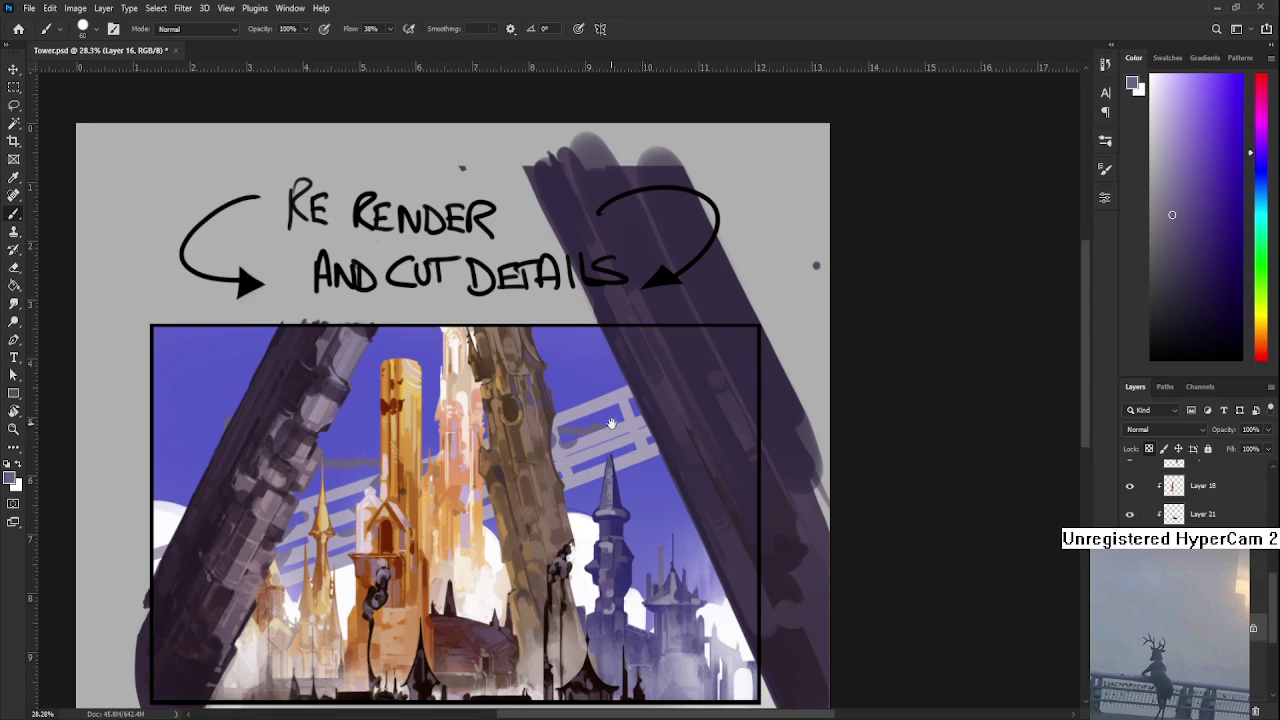
{"action": "left_click_drag", "start_coordinate": [612, 424], "coordinate": [580, 432]}
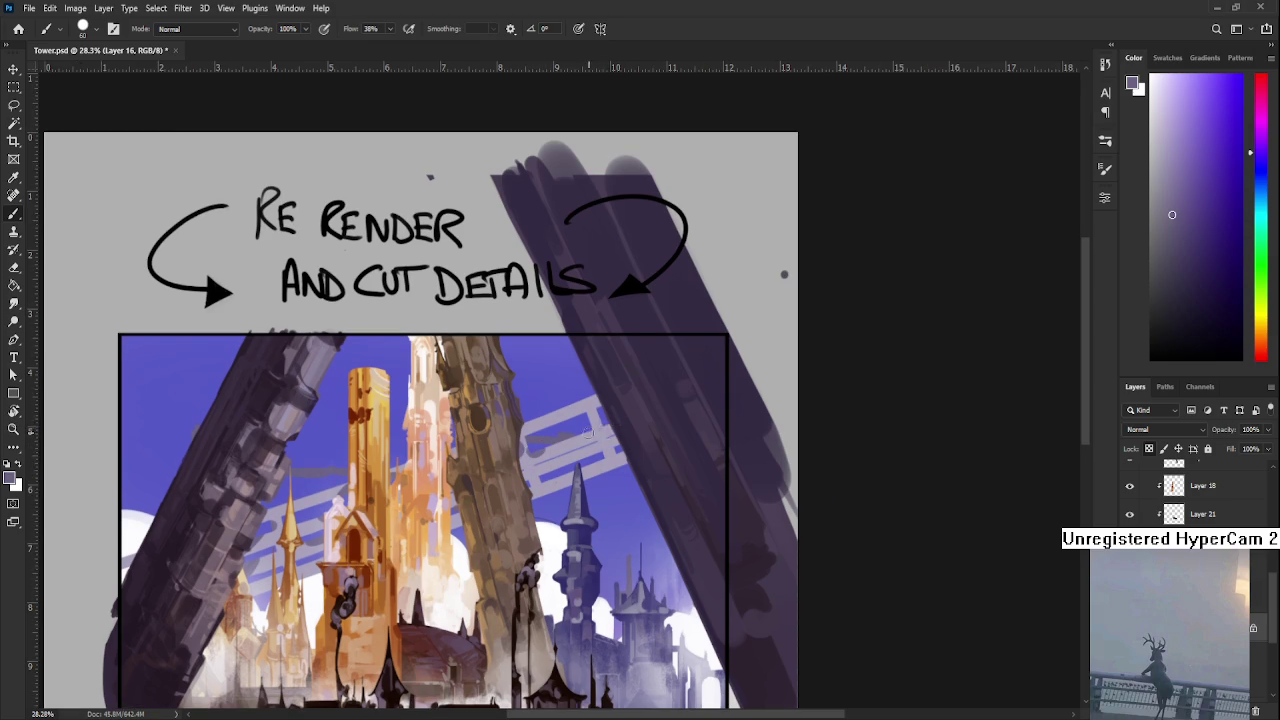
- Sample light and darker lavender tones from the painted stripes, then go to the Home screen
{"action": "left_click", "coordinate": [598, 427], "text": "alt"}
{"action": "left_click", "coordinate": [610, 430], "text": "alt"}
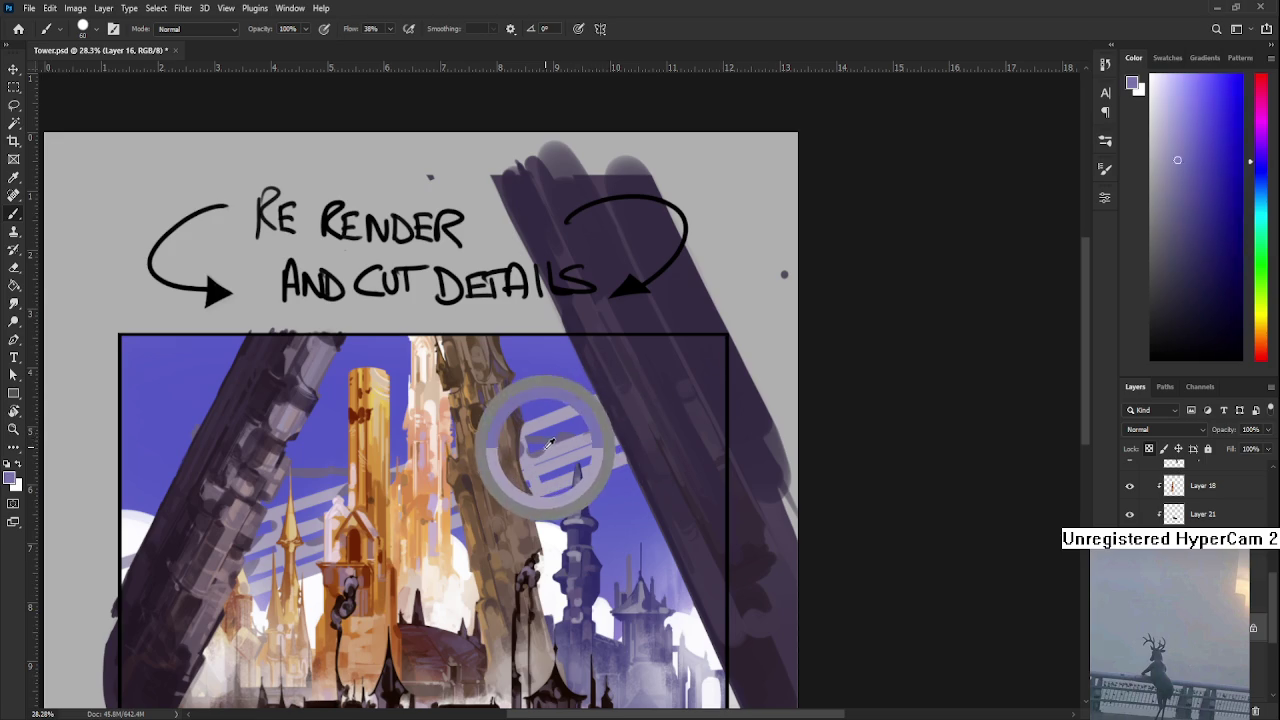
{"action": "left_click", "coordinate": [612, 434], "text": "alt"}
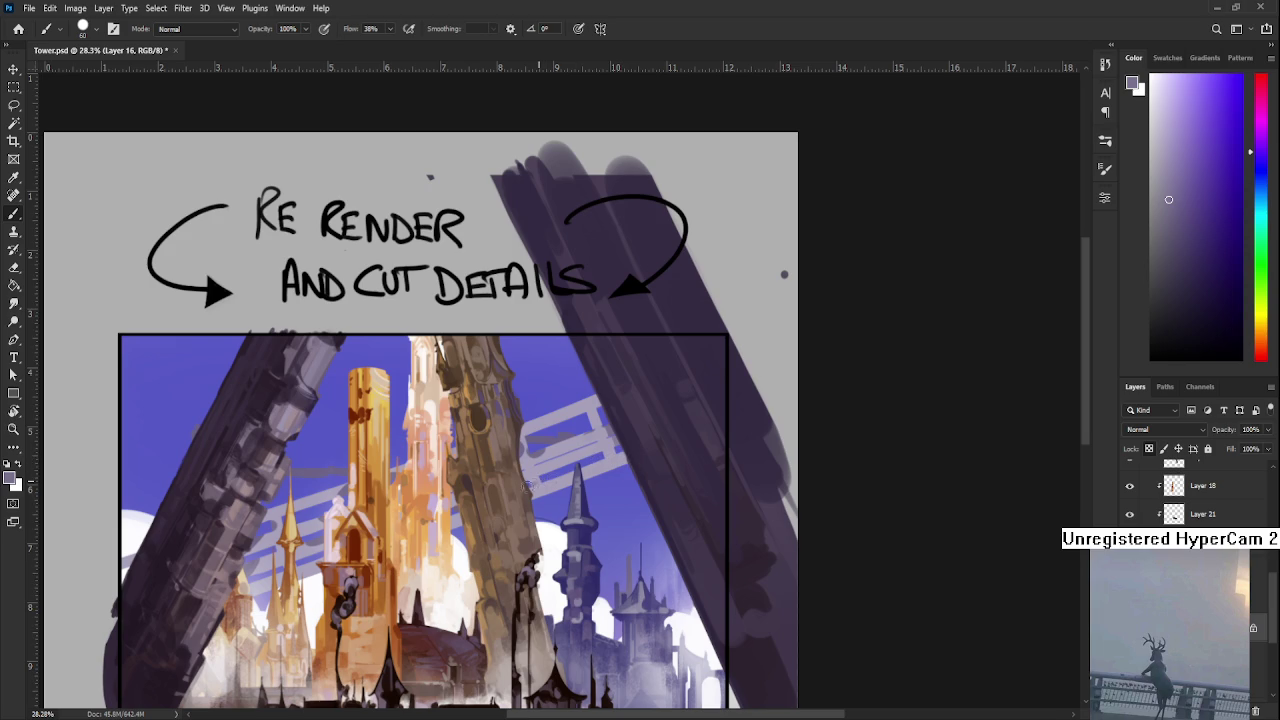
{"action": "left_click", "coordinate": [550, 484], "text": "alt"}
{"action": "left_click", "coordinate": [541, 449], "text": "alt"}
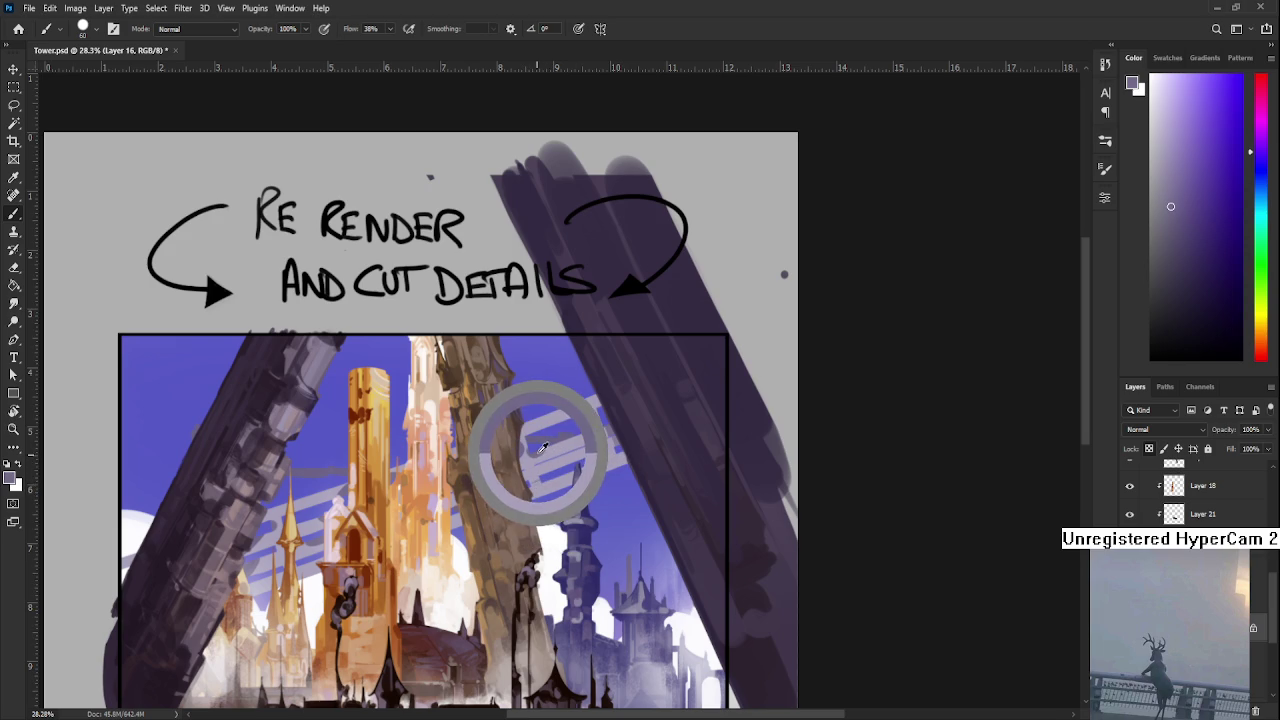
{"action": "left_click_drag", "start_coordinate": [523, 475], "coordinate": [553, 451]}
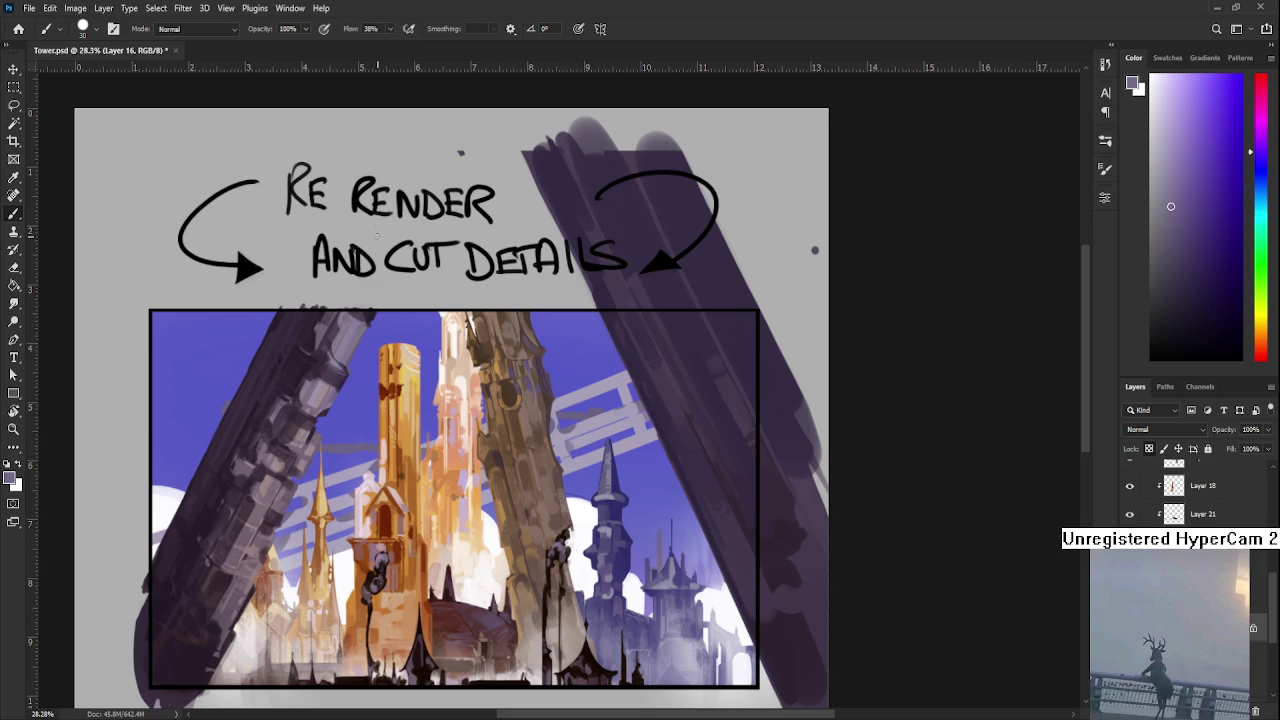
{"action": "left_click", "coordinate": [18, 28]}
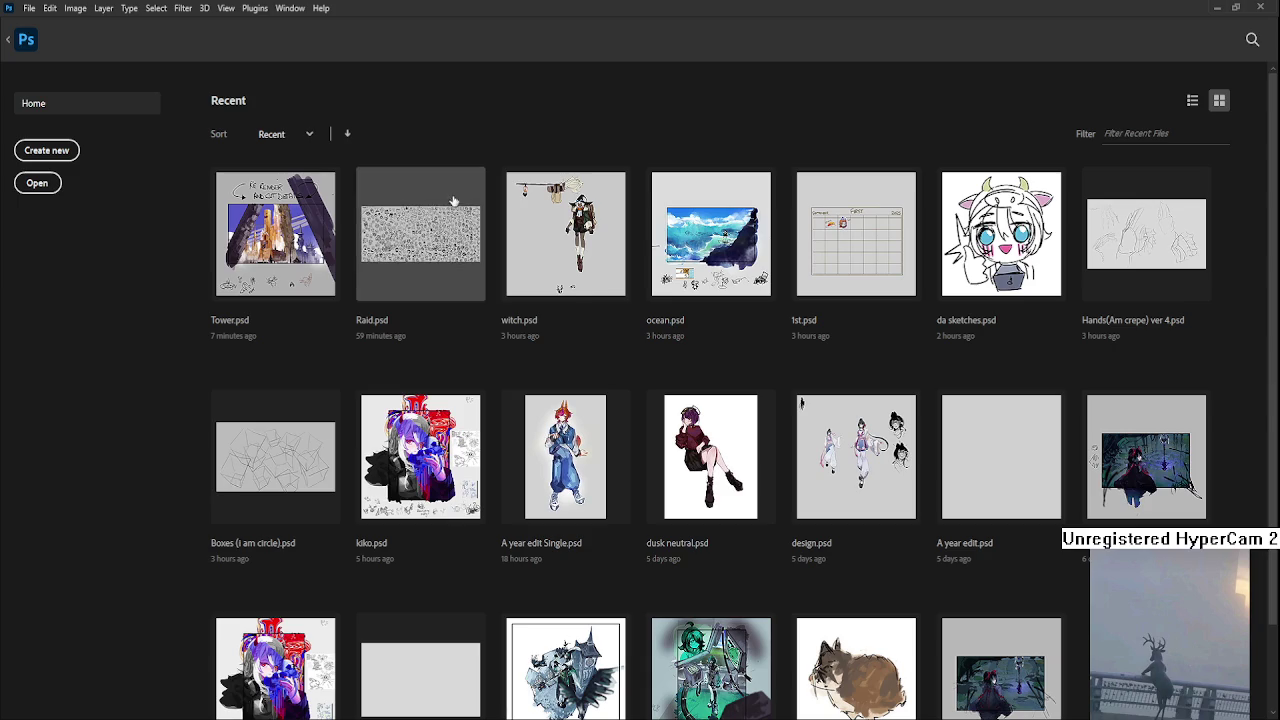
- Open Raid.psd from the recent files and zoom in on the sketch sheet
{"action": "left_click", "coordinate": [404, 225]}
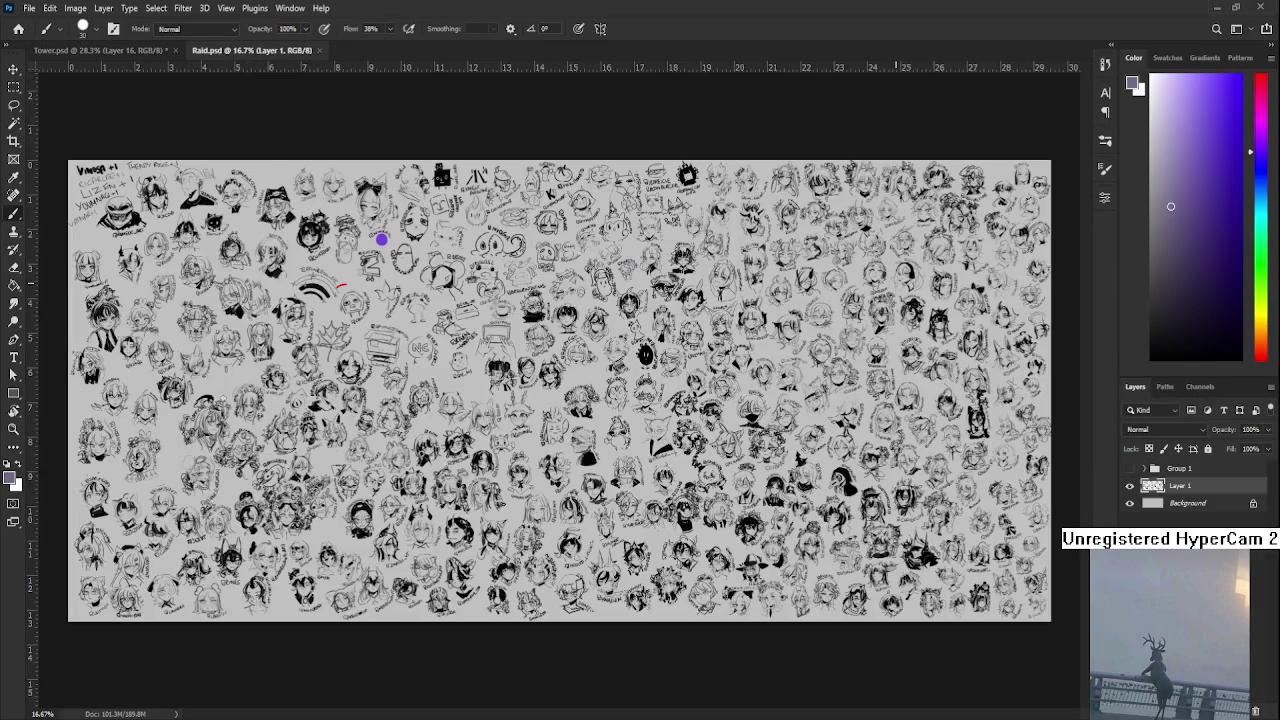
{"action": "scroll", "coordinate": [670, 340], "scroll_direction": "up", "scroll_amount": 2}
{"action": "scroll", "coordinate": [670, 340], "scroll_direction": "up", "scroll_amount": 2}
{"action": "scroll", "coordinate": [670, 340], "scroll_direction": "up", "scroll_amount": 2}
{"action": "scroll", "coordinate": [670, 340], "scroll_direction": "up", "scroll_amount": 1}
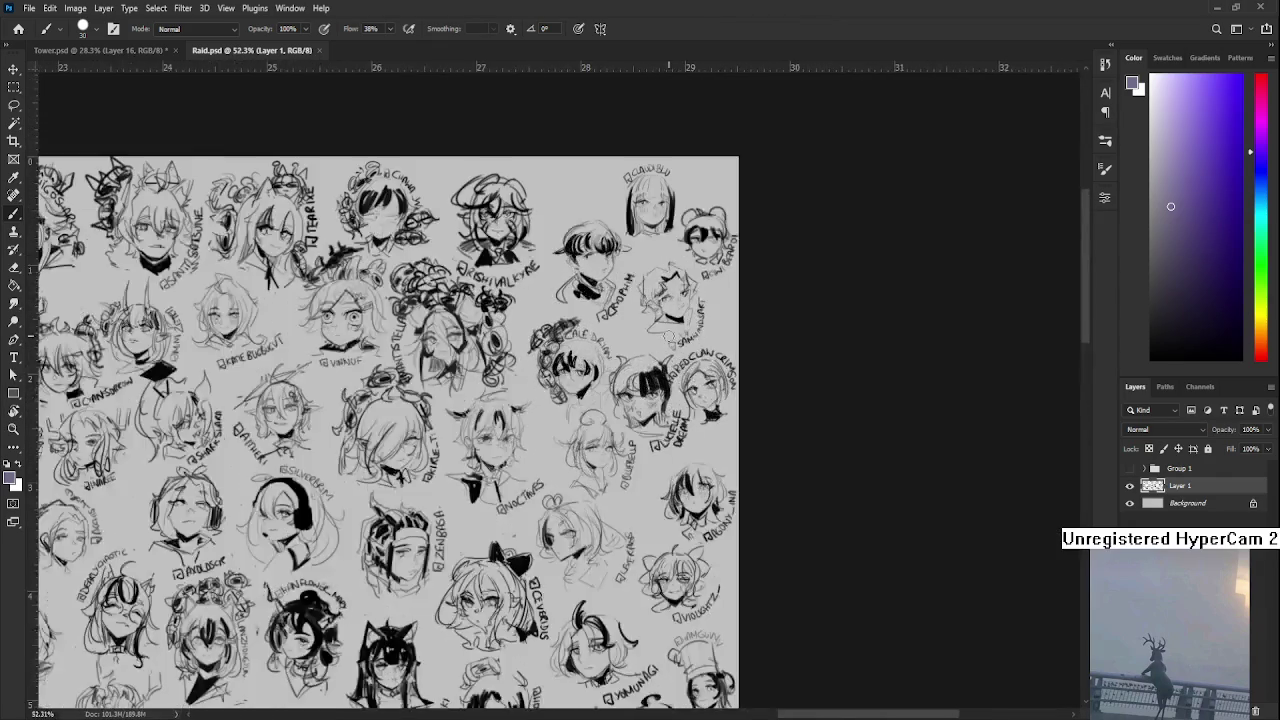
{"action": "scroll", "coordinate": [518, 265], "scroll_direction": "up", "scroll_amount": 1}
{"action": "scroll", "coordinate": [518, 265], "scroll_direction": "up", "scroll_amount": 1}
{"action": "scroll", "coordinate": [518, 265], "scroll_direction": "up", "scroll_amount": 1}
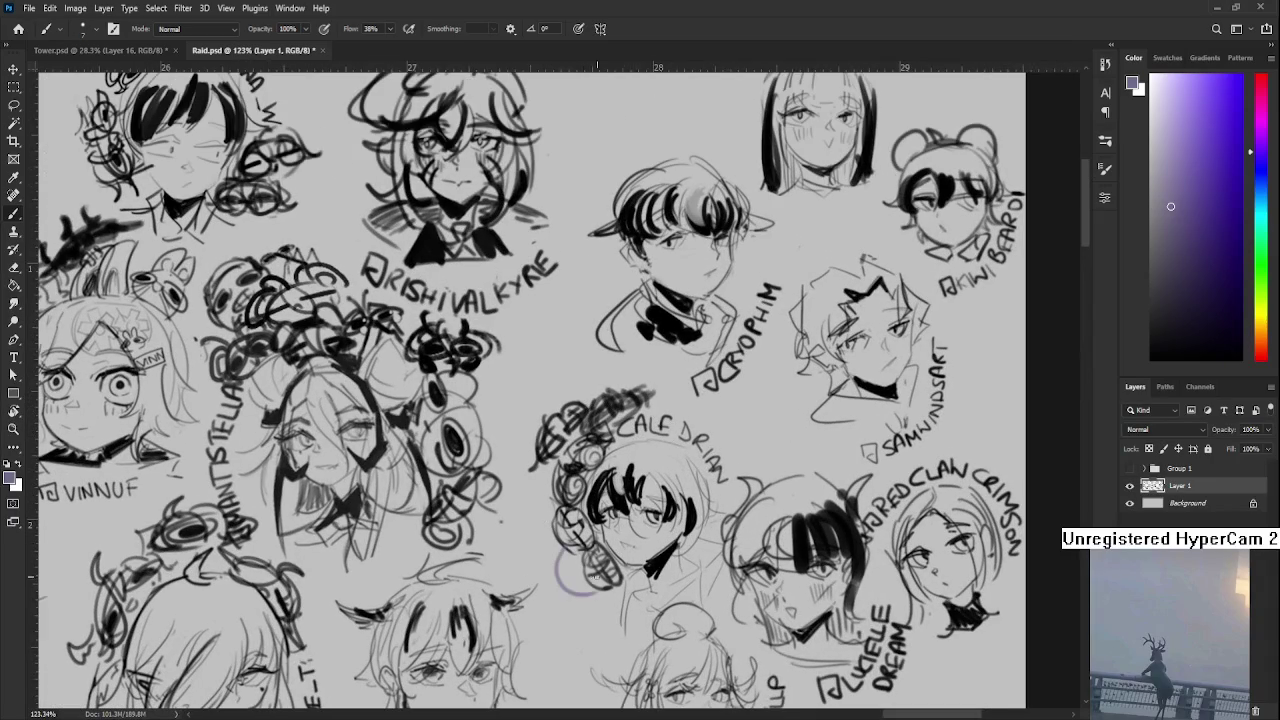
- Draw black curly hair strokes on a sketched head, then close Raid.psd
{"action": "left_click", "coordinate": [1150, 295]}
{"action": "key", "text": "d"}
{"action": "left_click_drag", "start_coordinate": [549, 540], "coordinate": [574, 548]}
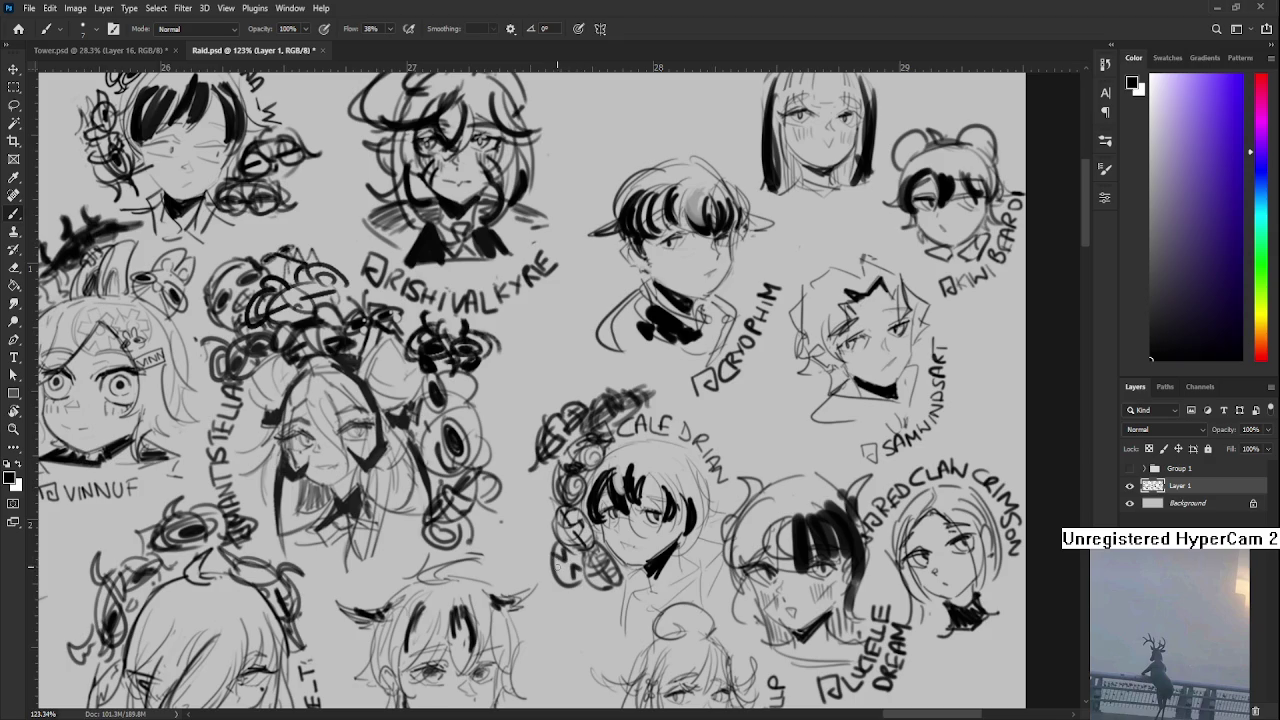
{"action": "mouse_move", "coordinate": [562, 576]}
{"action": "left_mouse_down"}
{"action": "mouse_move", "coordinate": [582, 570]}
{"action": "mouse_move", "coordinate": [570, 588]}
{"action": "mouse_move", "coordinate": [559, 537]}
{"action": "mouse_move", "coordinate": [556, 580]}
{"action": "mouse_move", "coordinate": [565, 586]}
{"action": "mouse_move", "coordinate": [542, 536]}
{"action": "mouse_move", "coordinate": [563, 547]}
{"action": "left_mouse_up"}
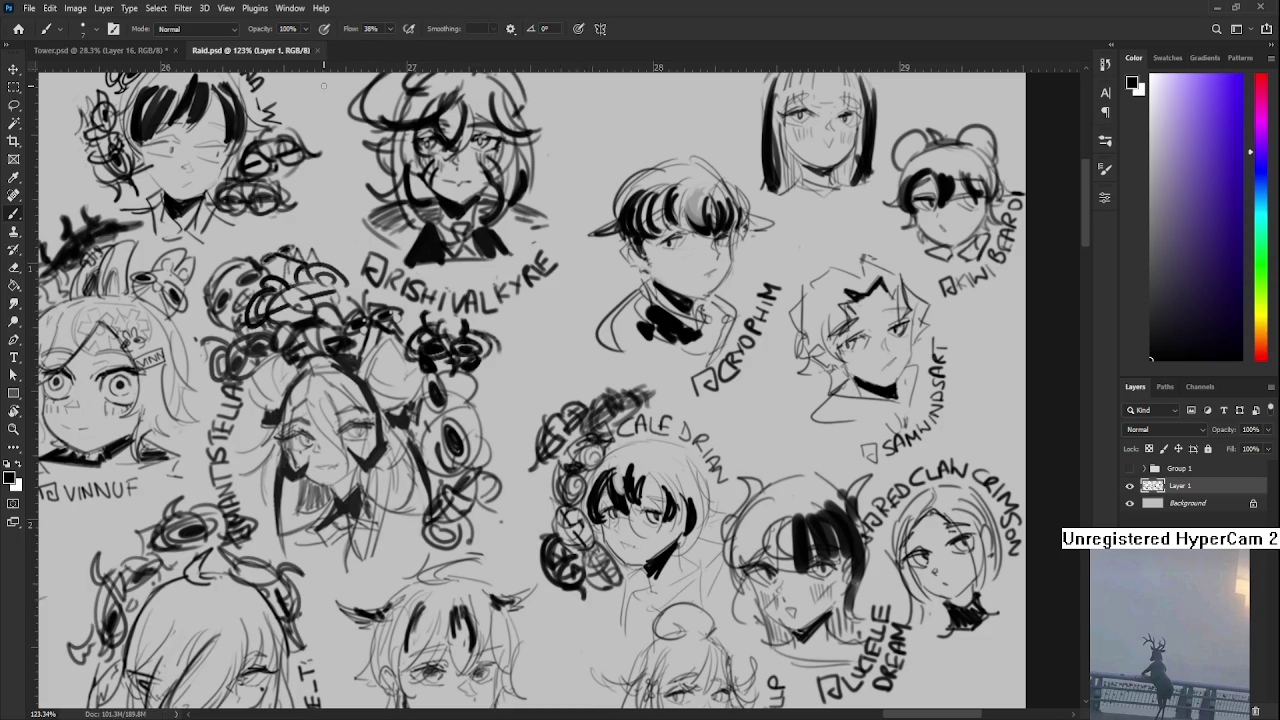
{"action": "left_click", "coordinate": [317, 50]}
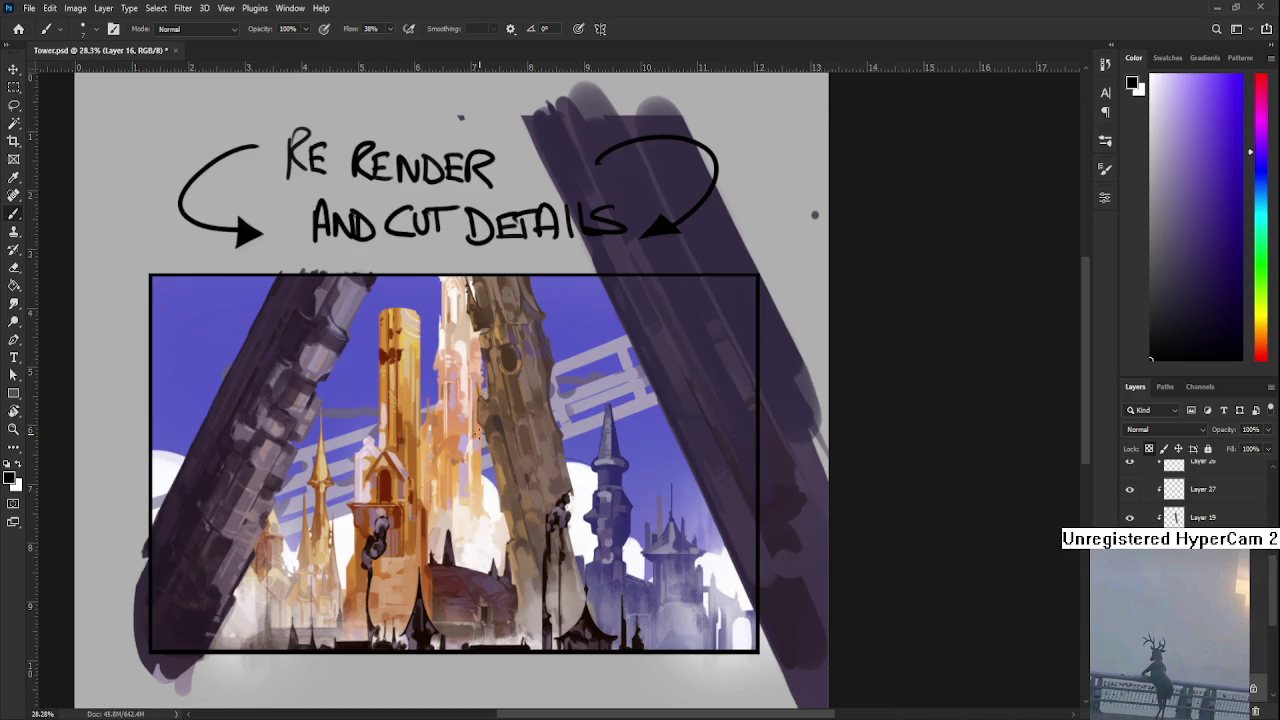
- Enlarge the brush to 35 and sample muted lavender-grey tones from the tower structure
{"action": "scroll", "coordinate": [478, 432], "scroll_direction": "up", "scroll_amount": 2}
{"action": "scroll", "coordinate": [478, 432], "scroll_direction": "left", "scroll_amount": 3}
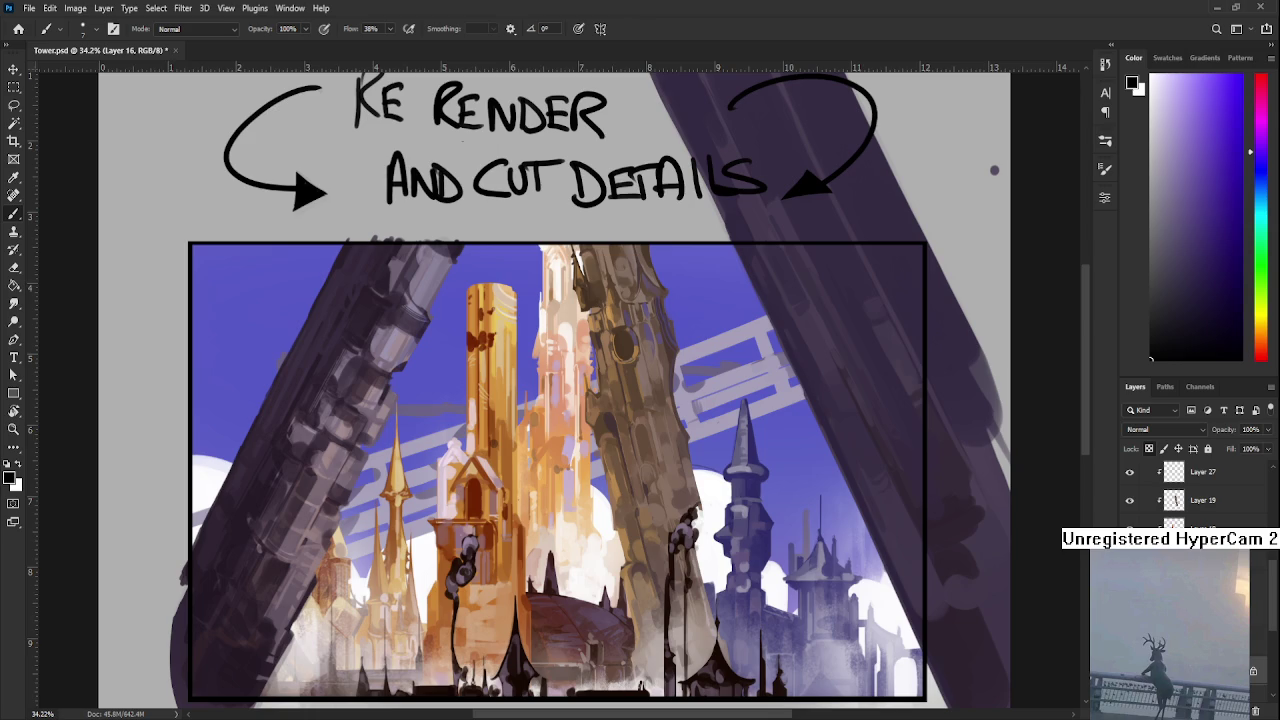
{"action": "left_click", "coordinate": [702, 400], "text": "alt"}
{"action": "key", "text": "bracketright"}
{"action": "key", "text": "bracketright"}
{"action": "key", "text": "bracketright"}
{"action": "key", "text": "bracketright"}
{"action": "key", "text": "bracketright"}
{"action": "key", "text": "bracketright"}
{"action": "left_click", "coordinate": [701, 398], "text": "alt"}
{"action": "left_click", "coordinate": [687, 412], "text": "alt"}
{"action": "left_click", "coordinate": [714, 412], "text": "alt"}
{"action": "left_click", "coordinate": [704, 402], "text": "alt"}
{"action": "left_click", "coordinate": [708, 401], "text": "alt"}
{"action": "left_click", "coordinate": [706, 394], "text": "alt"}
{"action": "left_click", "coordinate": [695, 423], "text": "alt"}
{"action": "left_click", "coordinate": [695, 392], "text": "alt"}
{"action": "left_click_drag", "start_coordinate": [757, 372], "coordinate": [729, 380]}
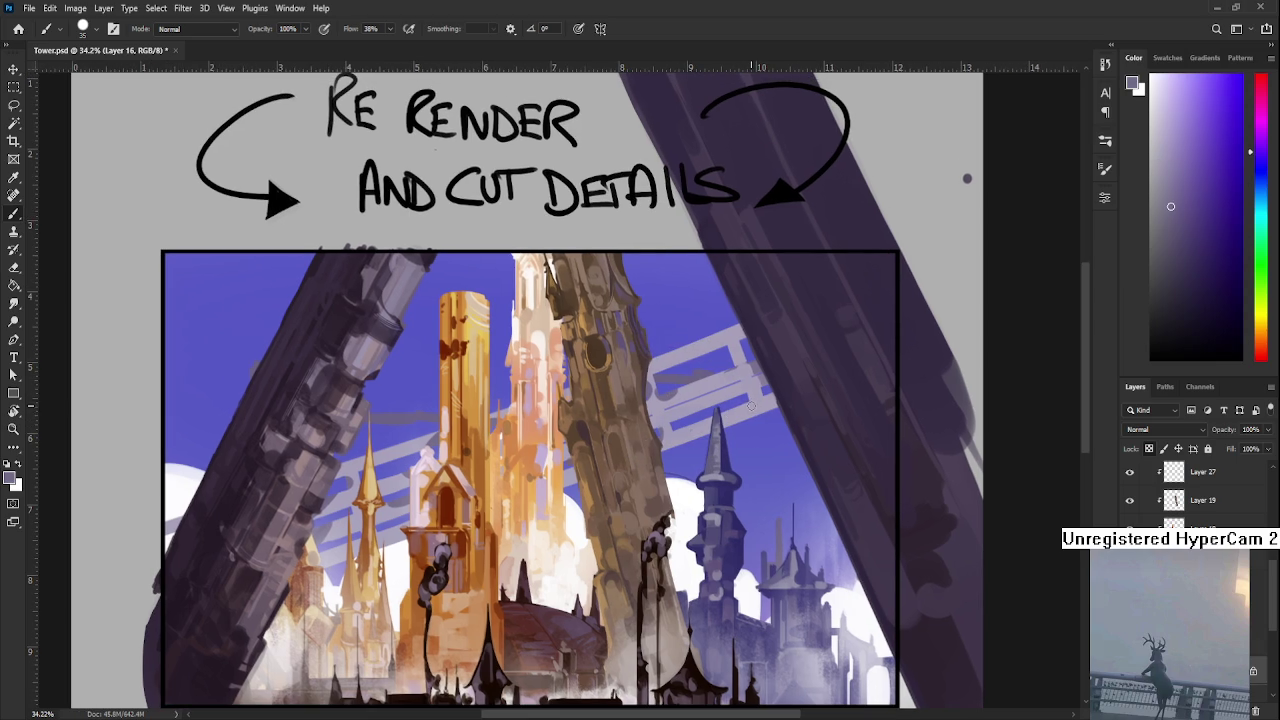
{"action": "key", "text": "bracketleft"}
{"action": "key", "text": "bracketleft"}
{"action": "left_click_drag", "start_coordinate": [746, 391], "coordinate": [750, 410]}
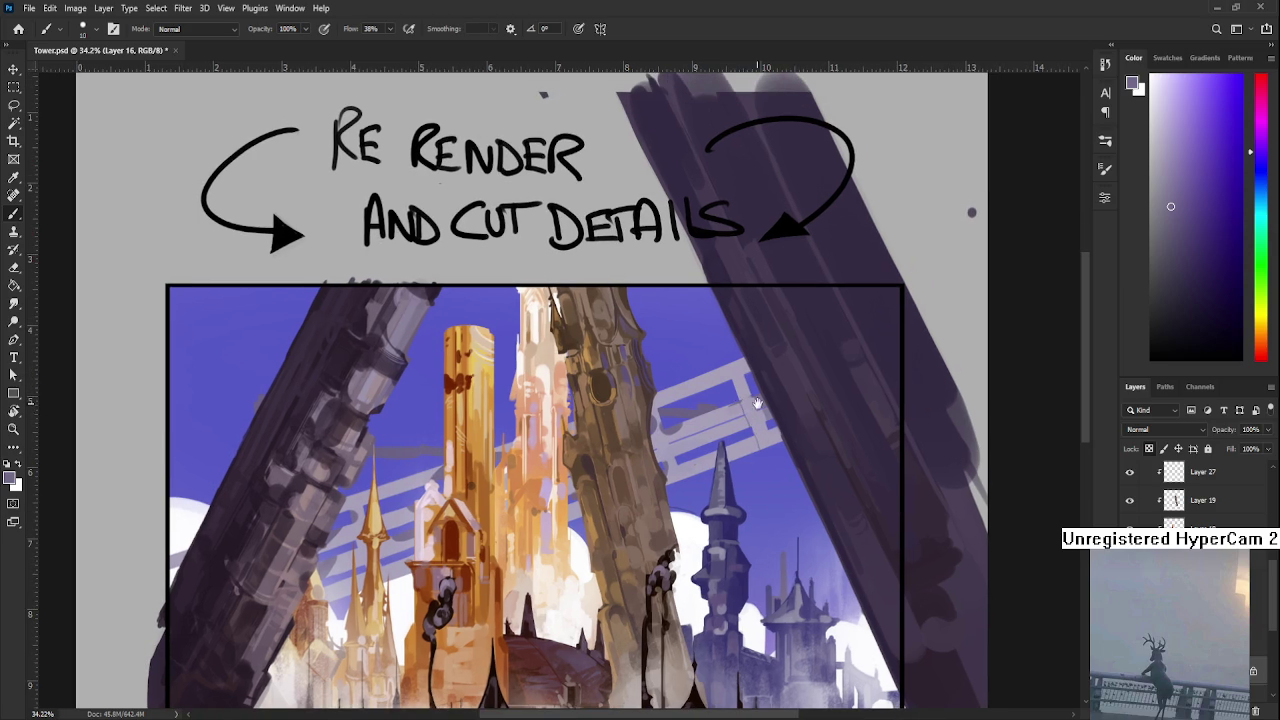
{"action": "left_click_drag", "start_coordinate": [757, 403], "coordinate": [745, 407]}
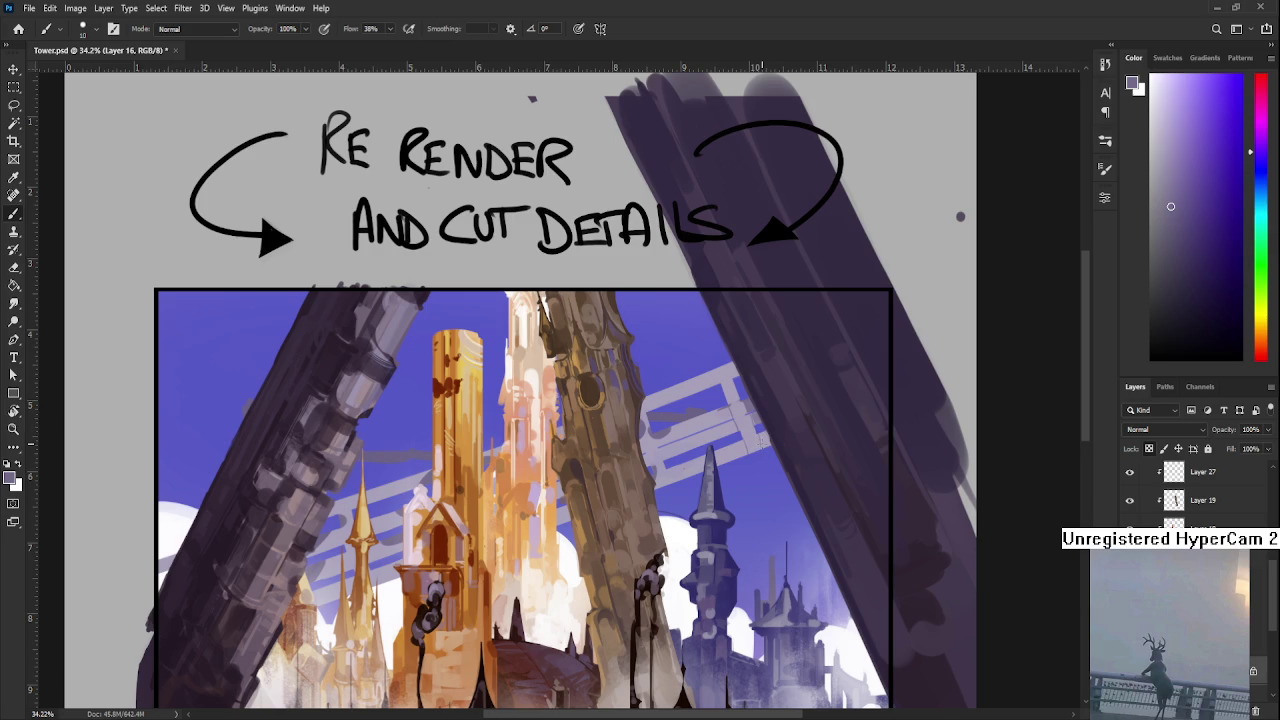
{"action": "left_click_drag", "start_coordinate": [735, 440], "coordinate": [737, 456]}
{"action": "key", "text": "bracketright"}
{"action": "key", "text": "bracketright"}
{"action": "key", "text": "bracketright"}
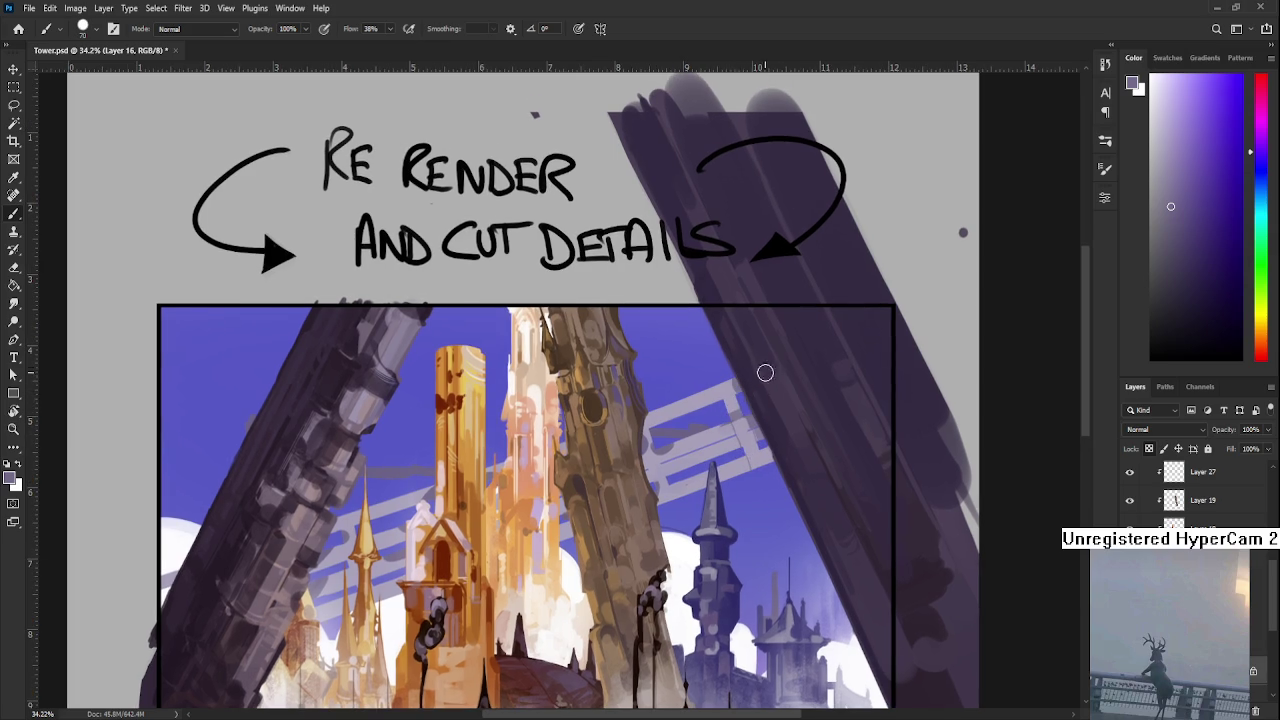
{"action": "left_click_drag", "start_coordinate": [734, 436], "coordinate": [780, 398]}
{"action": "scroll", "coordinate": [788, 392], "scroll_direction": "down", "scroll_amount": 3}
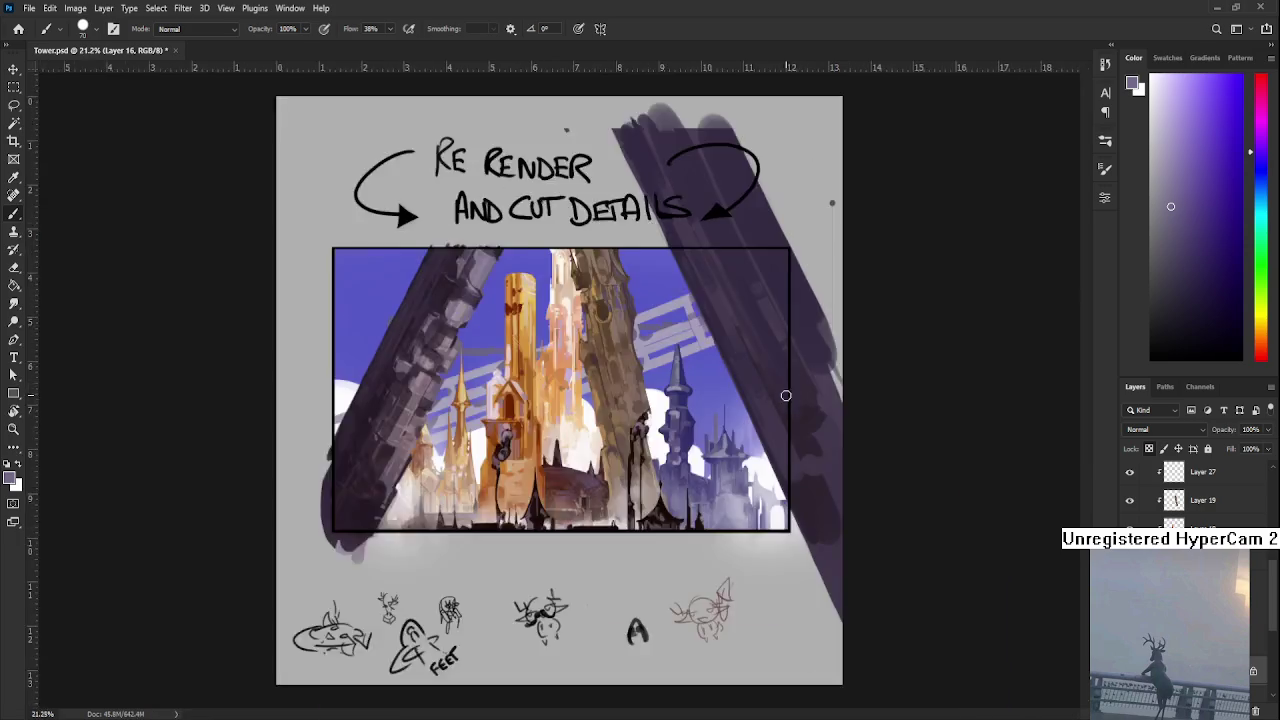
{"action": "scroll", "coordinate": [607, 367], "scroll_direction": "up", "scroll_amount": 3}
{"action": "key", "text": "r"}
{"action": "mouse_move", "coordinate": [607, 367]}
{"action": "left_mouse_down"}
{"action": "mouse_move", "coordinate": [567, 367]}
{"action": "mouse_move", "coordinate": [567, 434]}
{"action": "mouse_move", "coordinate": [631, 435]}
{"action": "mouse_move", "coordinate": [627, 421]}
{"action": "left_mouse_up"}
{"action": "key", "text": "r"}
{"action": "key", "text": "r"}
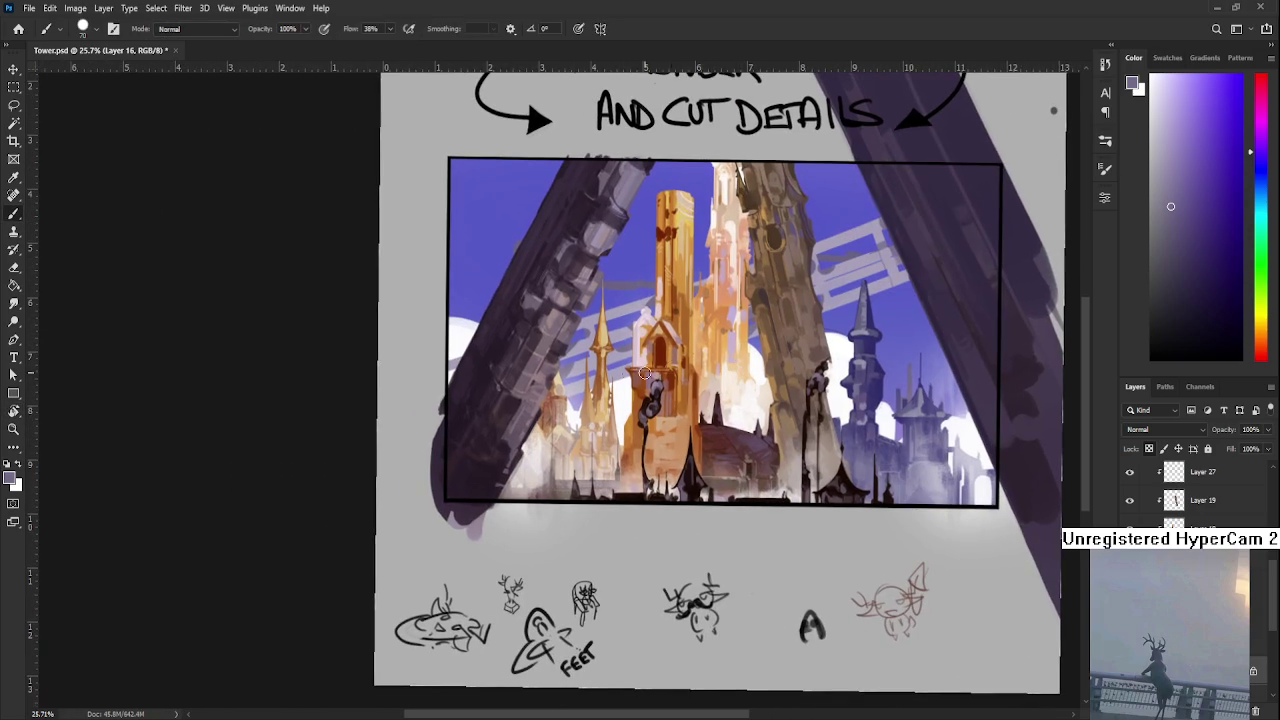
{"action": "key", "text": "bracketleft"}
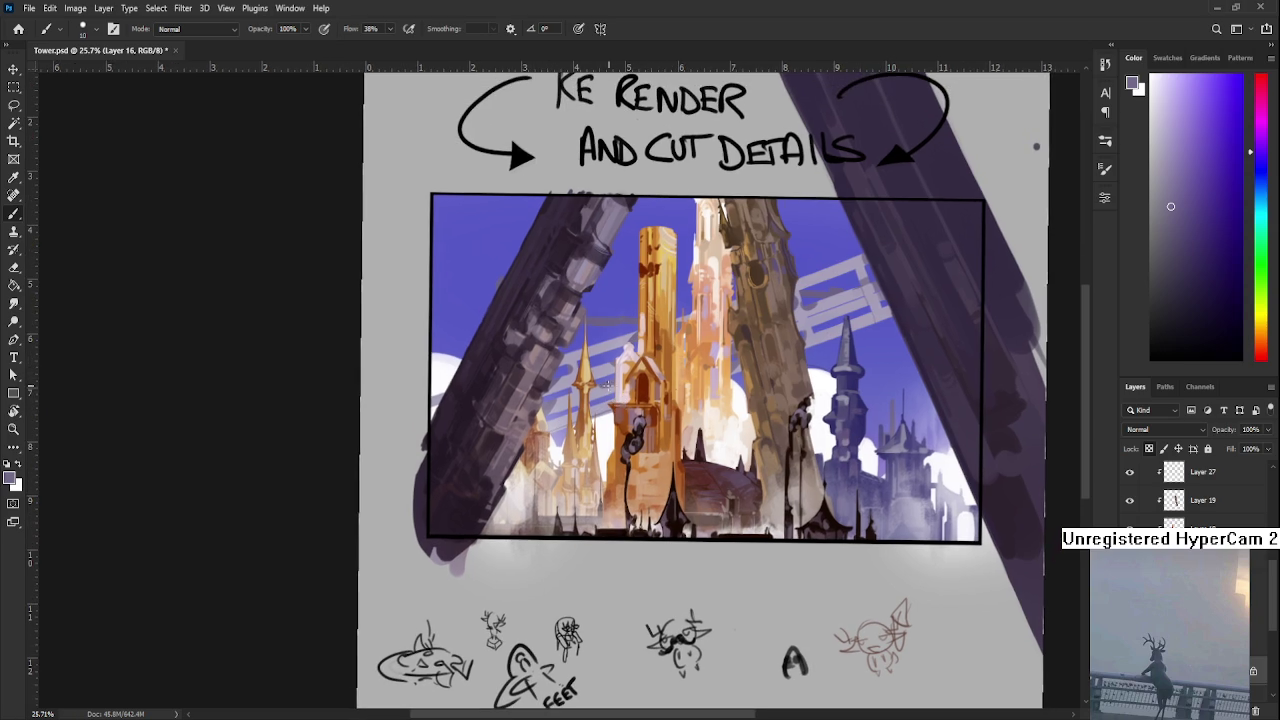
{"action": "scroll", "coordinate": [597, 391], "scroll_direction": "up", "scroll_amount": 1}
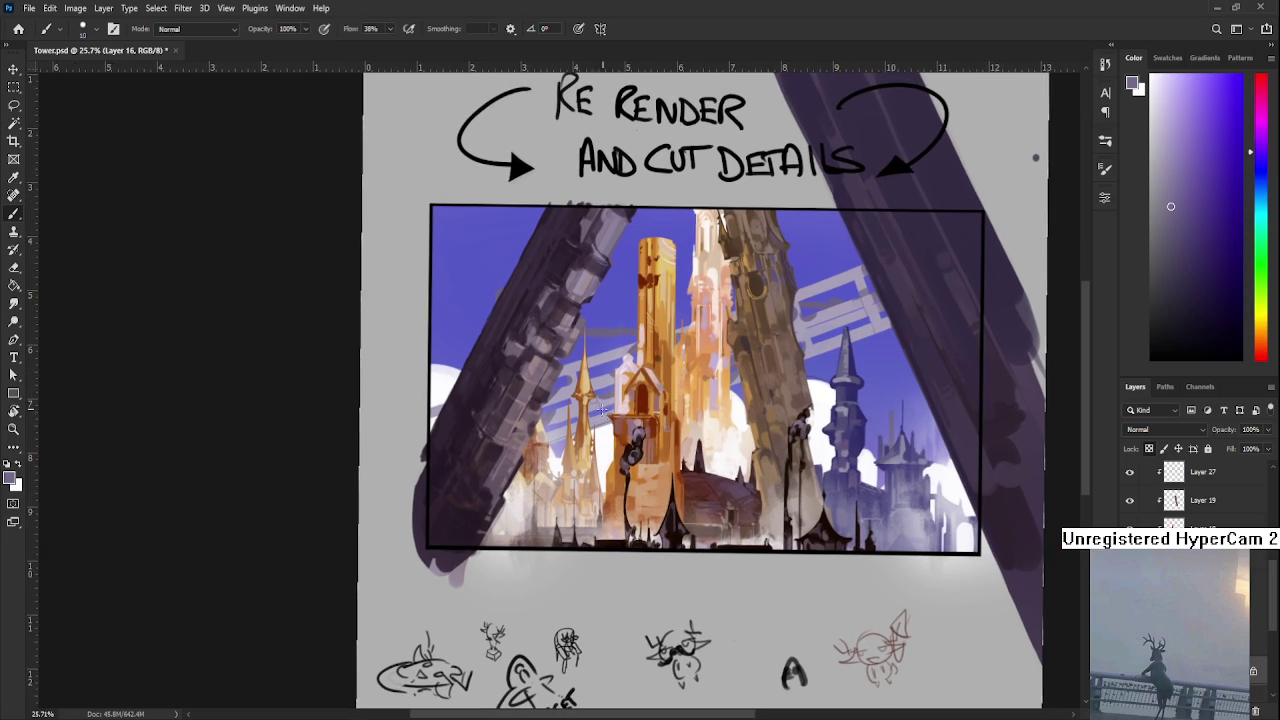
{"action": "left_click_drag", "start_coordinate": [682, 387], "coordinate": [604, 452]}
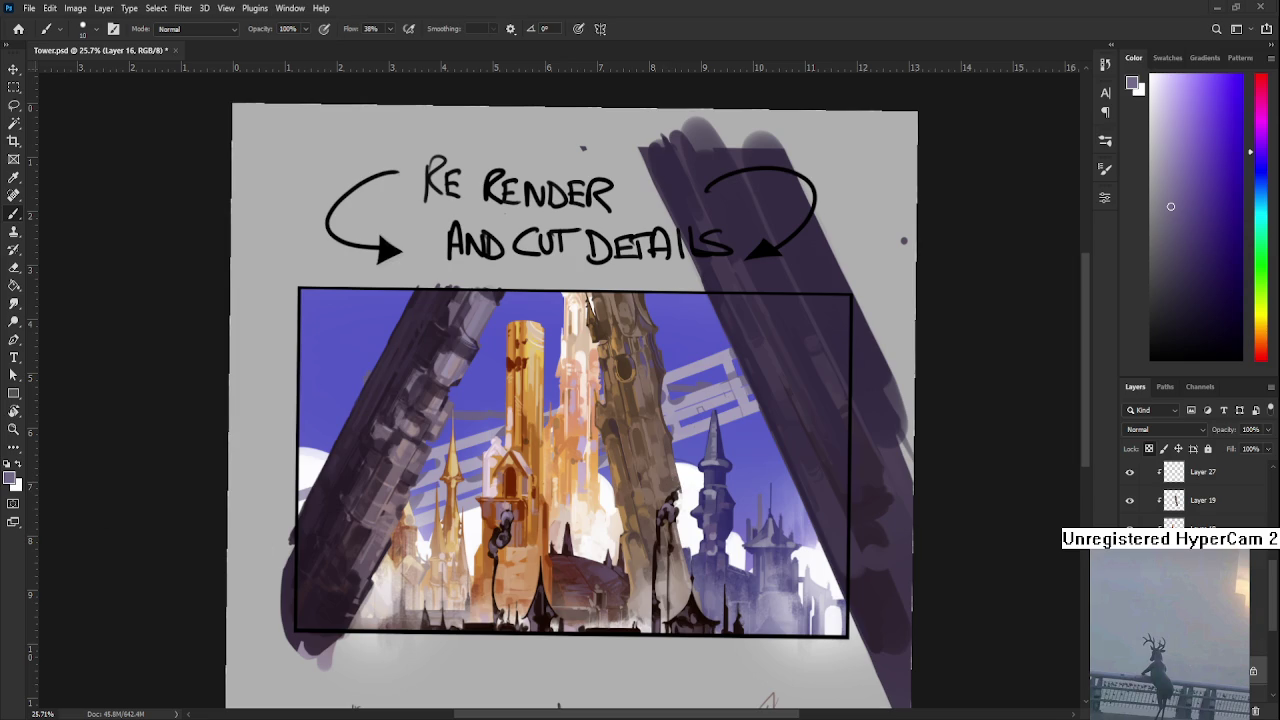
{"action": "scroll", "coordinate": [628, 466], "scroll_direction": "up", "scroll_amount": 2}
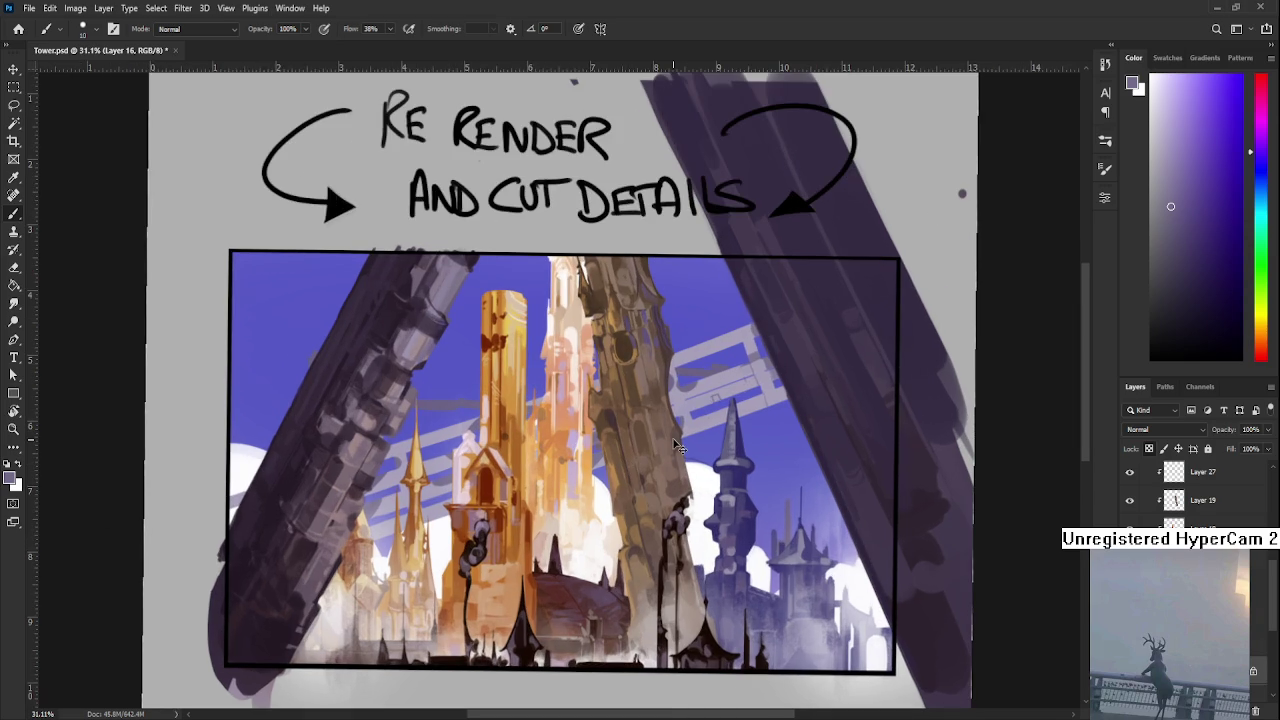
{"action": "scroll", "coordinate": [676, 445], "scroll_direction": "right", "scroll_amount": 3}
{"action": "scroll", "coordinate": [676, 445], "scroll_direction": "up", "scroll_amount": 1}
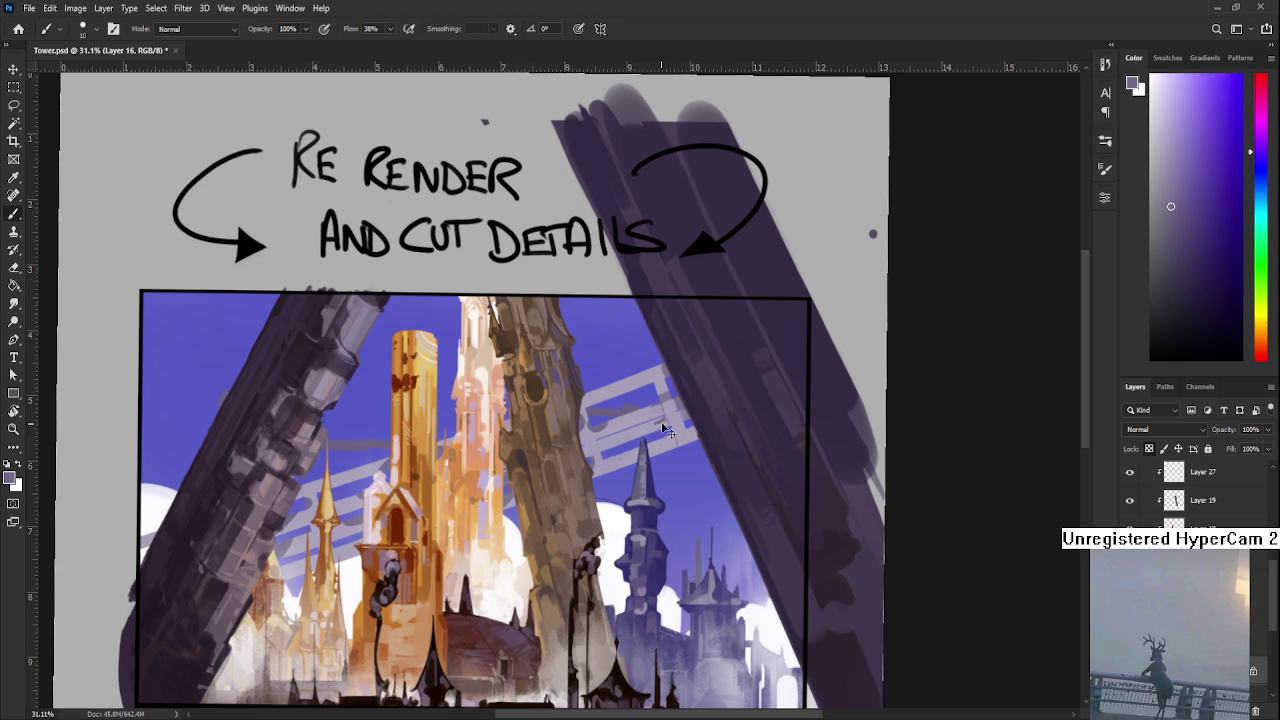
{"action": "key", "text": "r"}
{"action": "left_click_drag", "start_coordinate": [646, 462], "coordinate": [631, 356]}
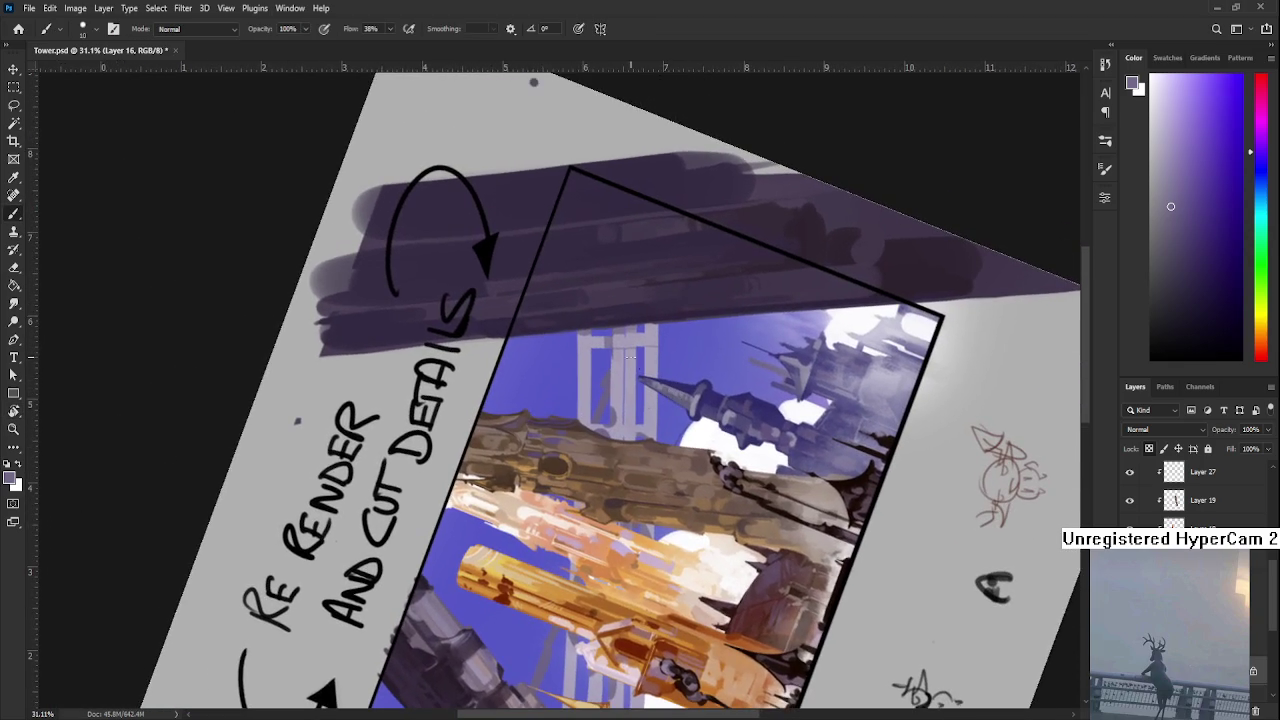
- Enlarge the brush to 30 and sample lighter painted lavender tones
{"action": "key", "text": "bracketright"}
{"action": "key", "text": "bracketright"}
{"action": "left_click", "coordinate": [615, 372], "text": "alt"}
{"action": "left_click", "coordinate": [618, 384], "text": "alt"}
{"action": "scroll", "coordinate": [616, 397], "scroll_direction": "down", "scroll_amount": 5}
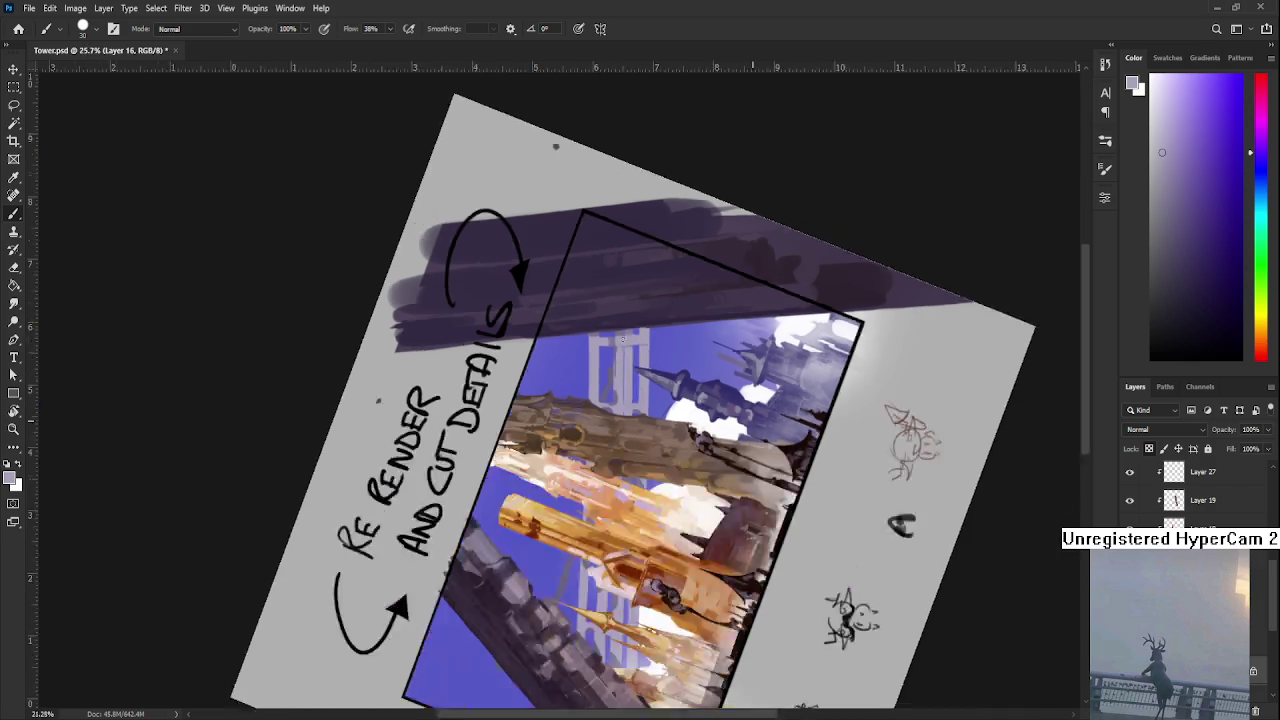
{"action": "scroll", "coordinate": [1147, 482], "scroll_direction": "down", "scroll_amount": 6}
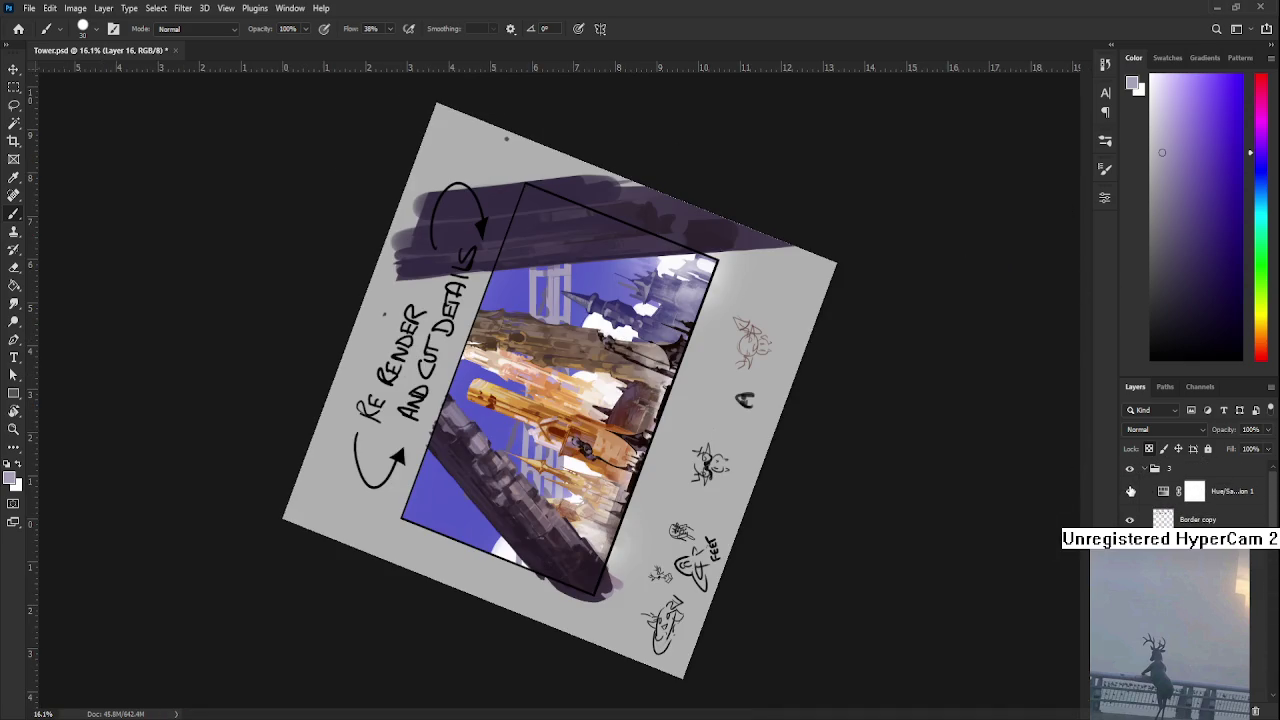
- Toggle the Hue/Saturation greyscale check and reset the canvas rotation to upright
{"action": "left_click", "coordinate": [1129, 491]}
{"action": "left_click", "coordinate": [1129, 491]}
{"action": "left_click", "coordinate": [1129, 491]}
{"action": "key", "text": "r"}
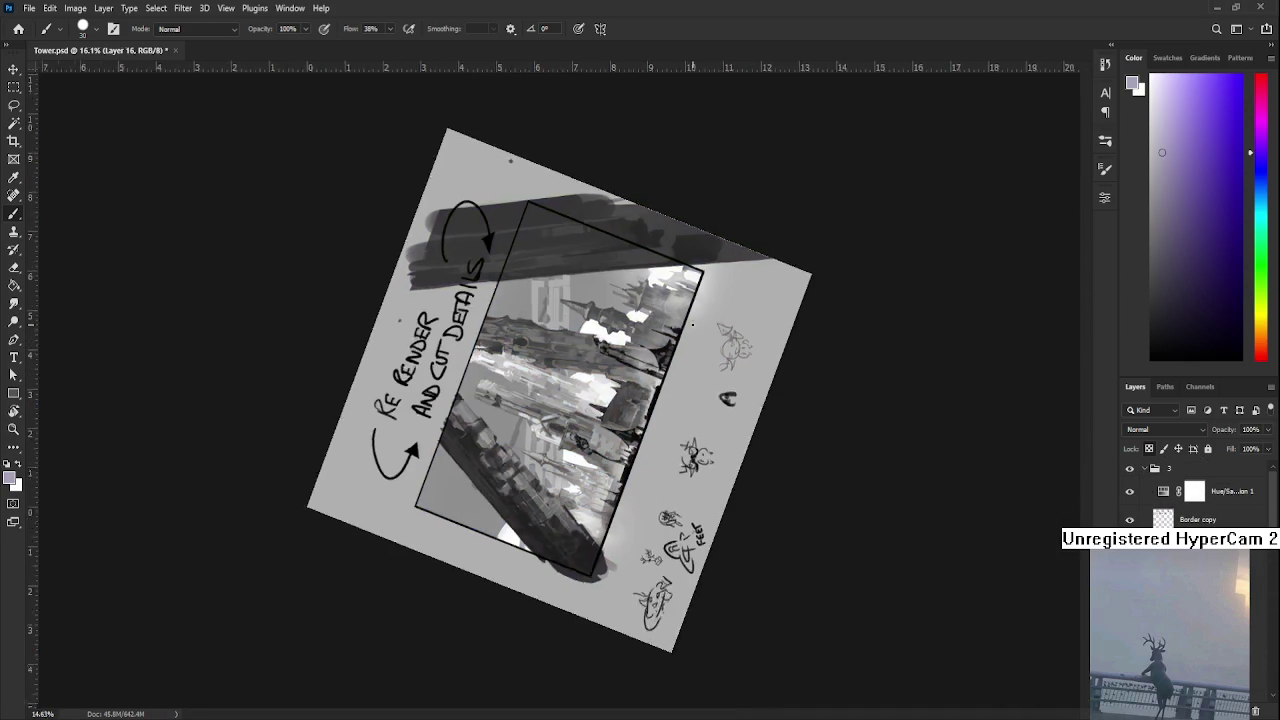
{"action": "left_click_drag", "start_coordinate": [700, 300], "coordinate": [648, 466]}
{"action": "scroll", "coordinate": [648, 466], "scroll_direction": "down", "scroll_amount": 3}
{"action": "key", "text": "Escape"}
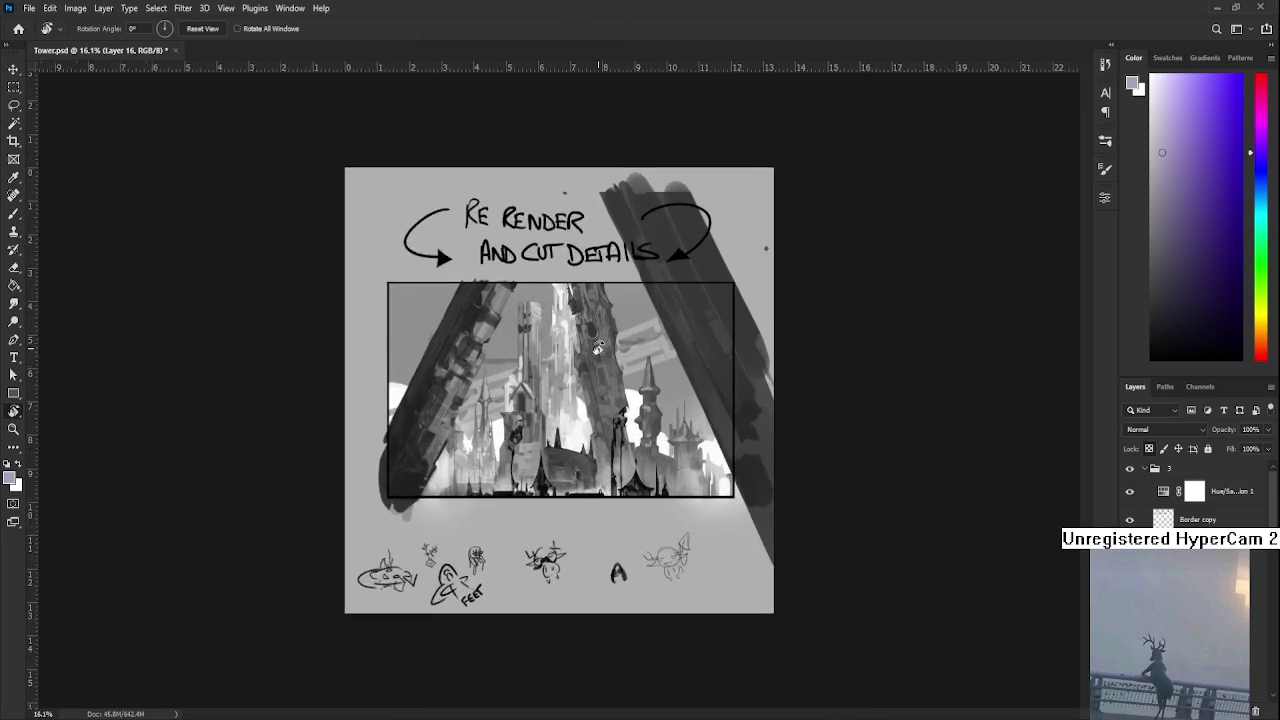
{"action": "scroll", "coordinate": [818, 451], "scroll_direction": "up", "scroll_amount": 5}
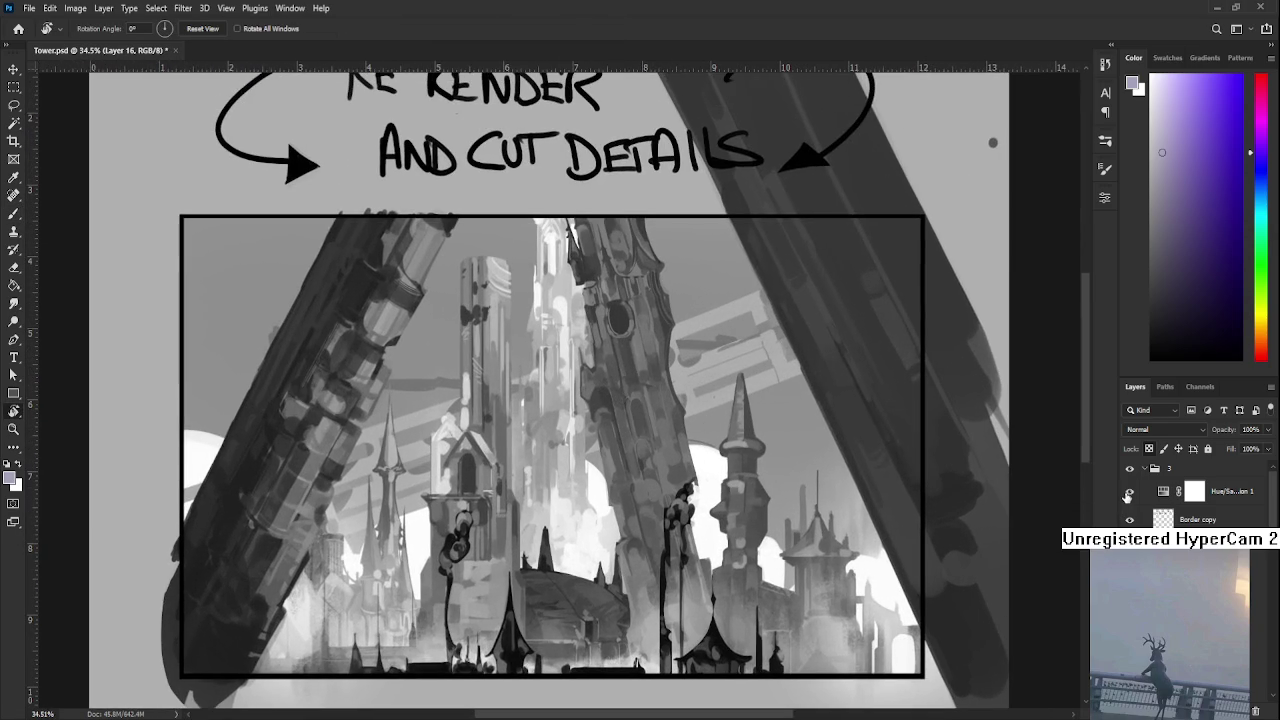
- Hide Hue/Saturation 1 to return to colour, then Magic Wand-select the light stripes
{"action": "left_click", "coordinate": [1129, 491]}
{"action": "scroll", "coordinate": [676, 390], "scroll_direction": "down", "scroll_amount": 2}
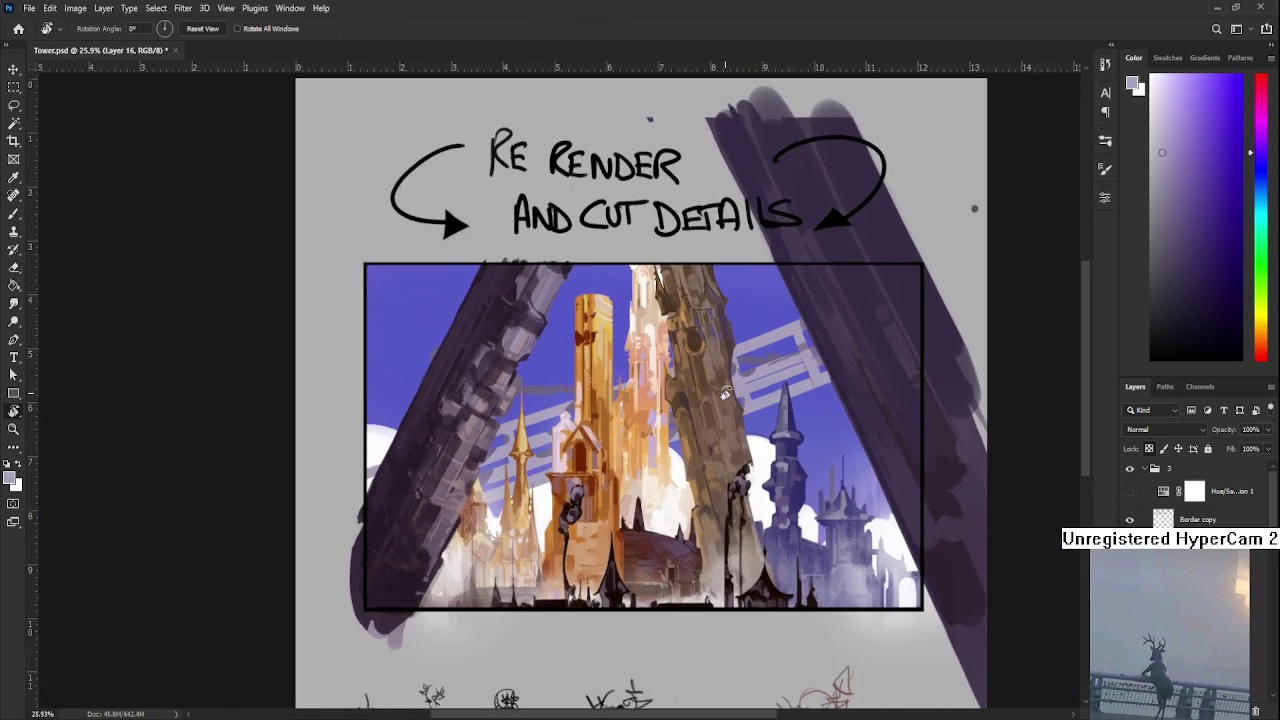
{"action": "scroll", "coordinate": [700, 360], "scroll_direction": "up", "scroll_amount": 2}
{"action": "key", "text": "b"}
{"action": "key", "text": "w"}
{"action": "left_click", "coordinate": [780, 330]}
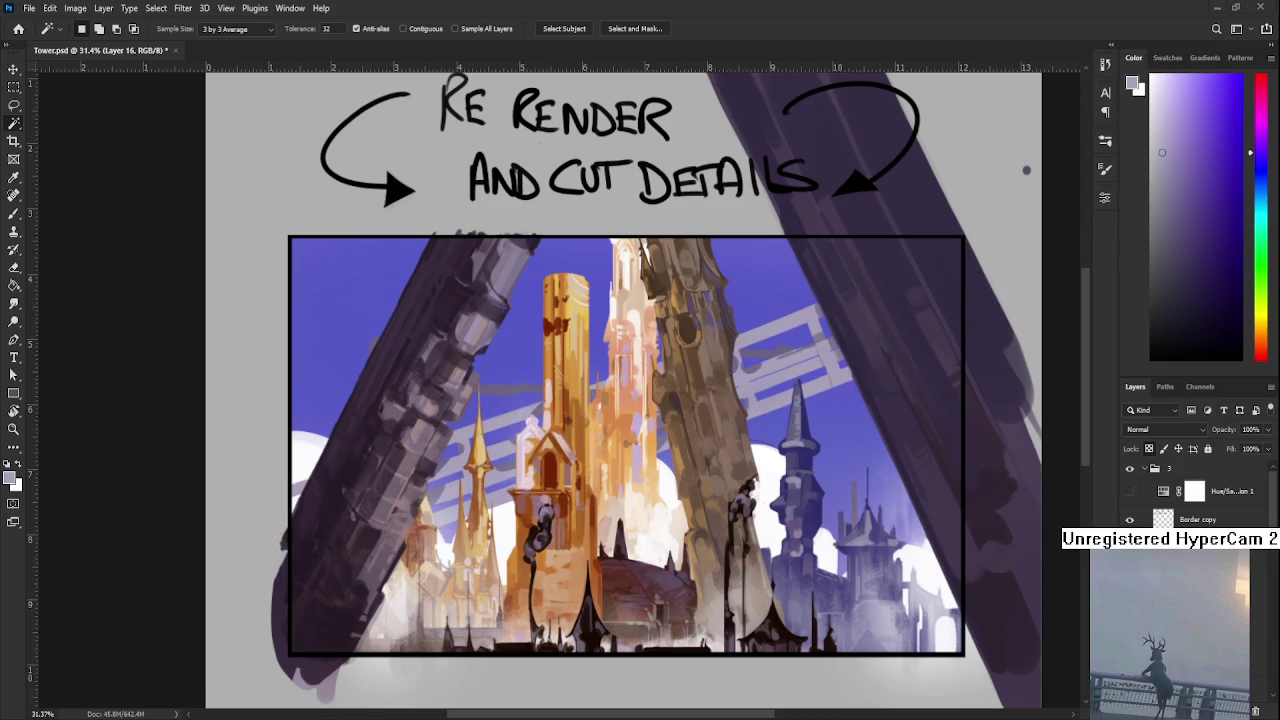
- Pick a lighter colour and paint it over the reselected stripe shapes
{"action": "left_click", "coordinate": [1154, 112]}
{"action": "key", "text": "ctrl+d"}
{"action": "key", "text": "ctrl+shift+d"}
{"action": "key", "text": "b"}
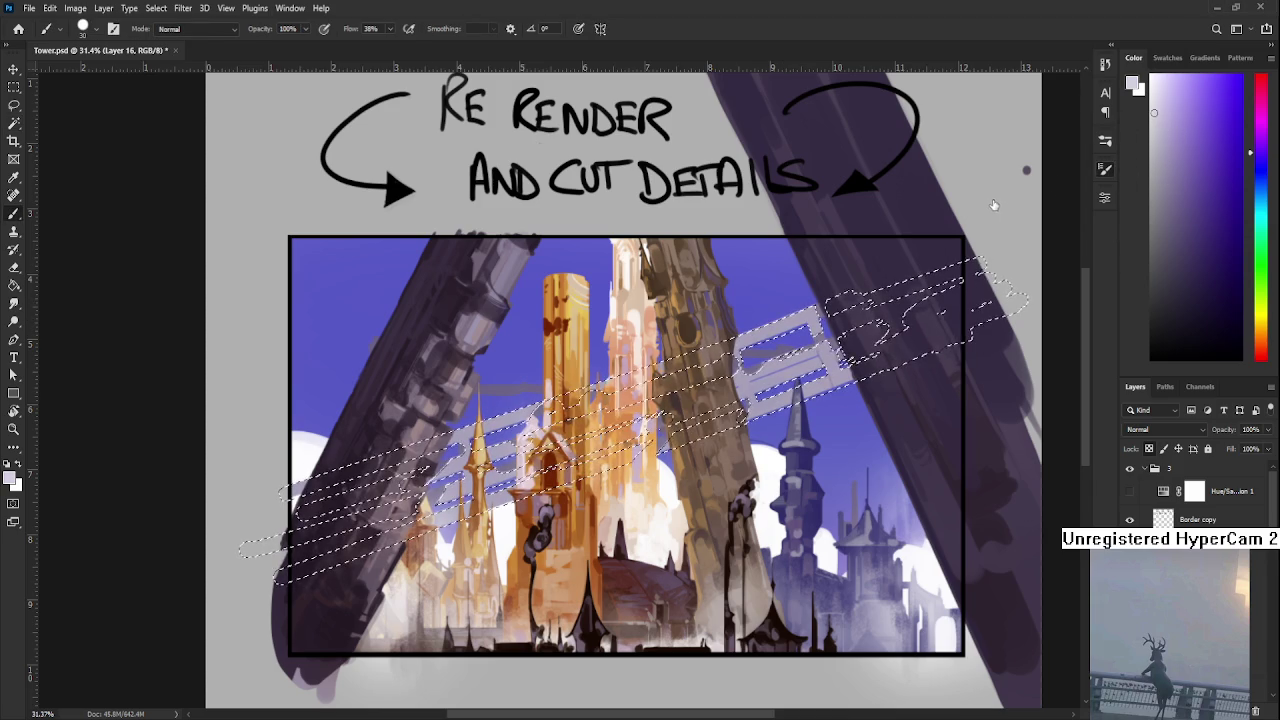
{"action": "scroll", "coordinate": [728, 341], "scroll_direction": "down", "scroll_amount": 2}
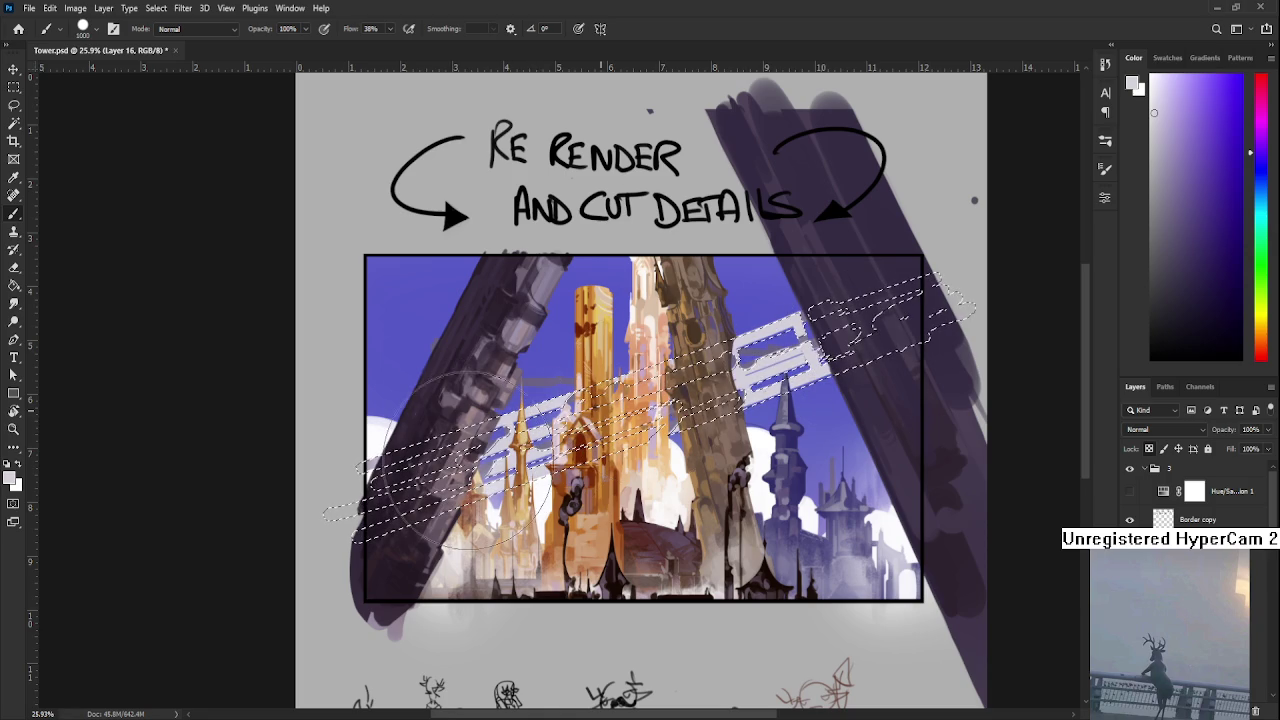
{"action": "key", "text": "l"}
- Deselect and compare the lightened stripes with greyscale on and off
{"action": "key", "text": "ctrl+d"}
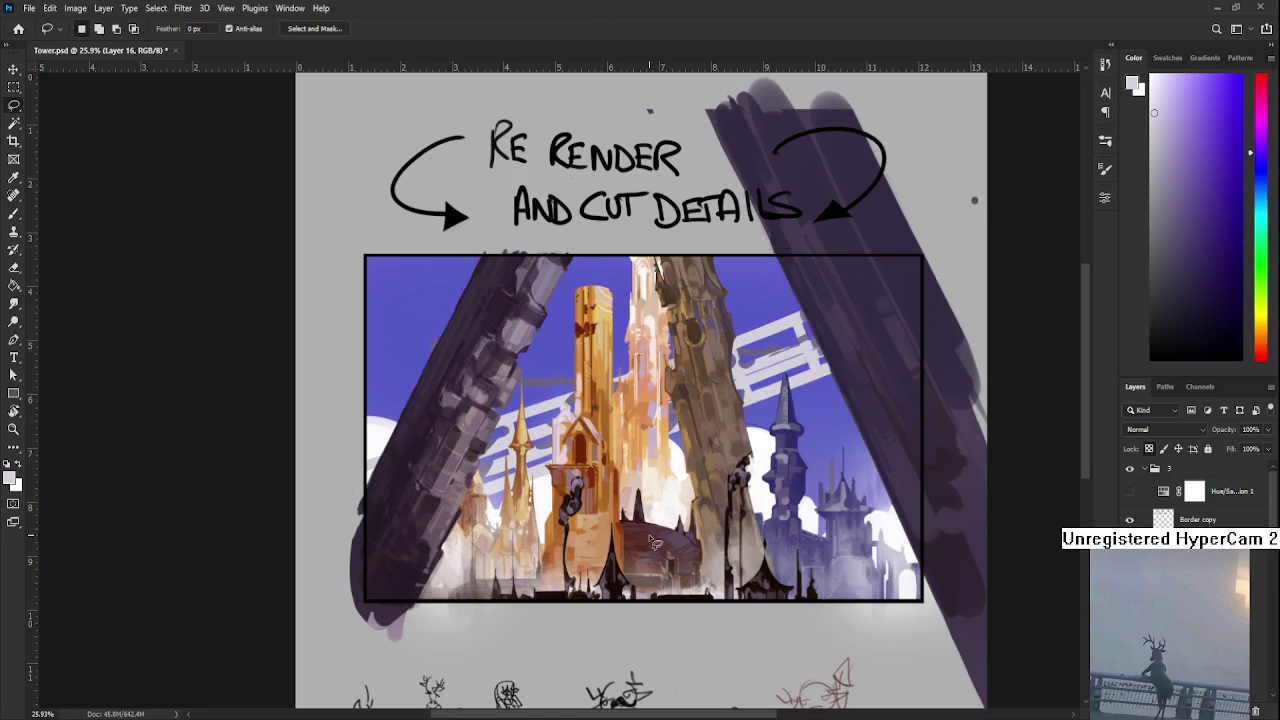
{"action": "scroll", "coordinate": [655, 541], "scroll_direction": "down", "scroll_amount": 1}
{"action": "scroll", "coordinate": [630, 410], "scroll_direction": "up", "scroll_amount": 2}
{"action": "scroll", "coordinate": [630, 410], "scroll_direction": "up", "scroll_amount": 1}
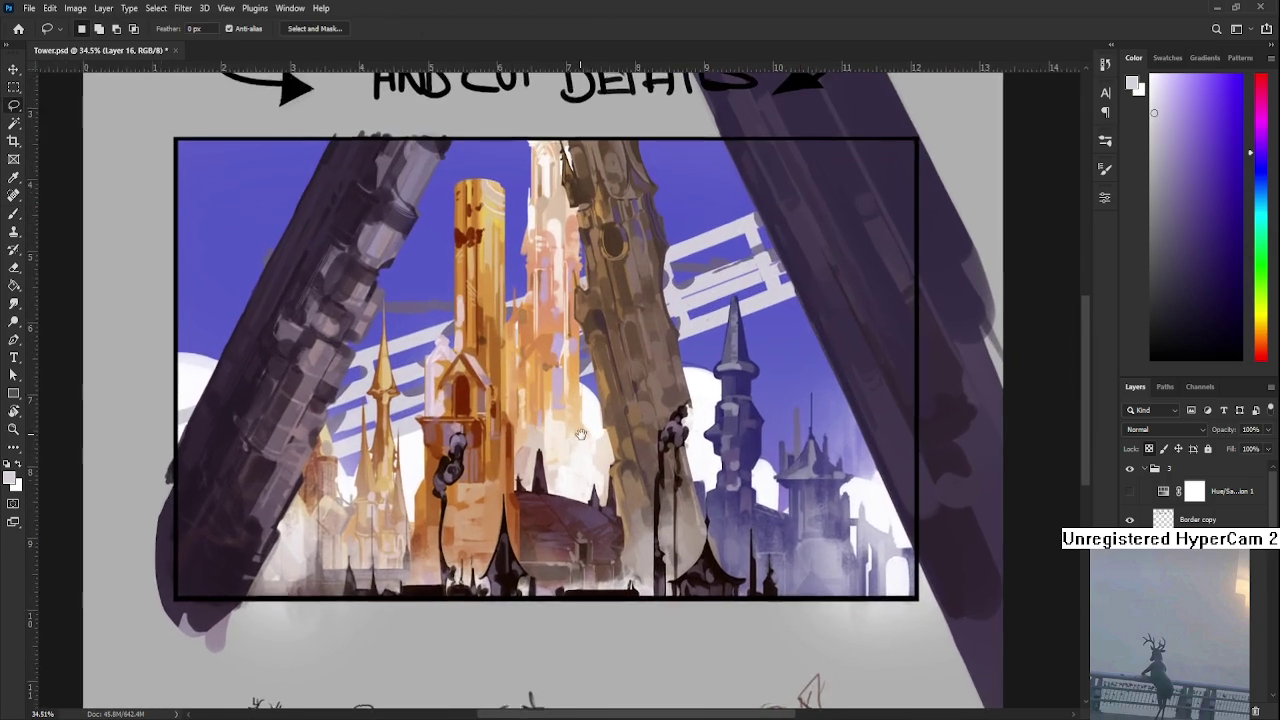
{"action": "left_click", "coordinate": [1130, 491]}
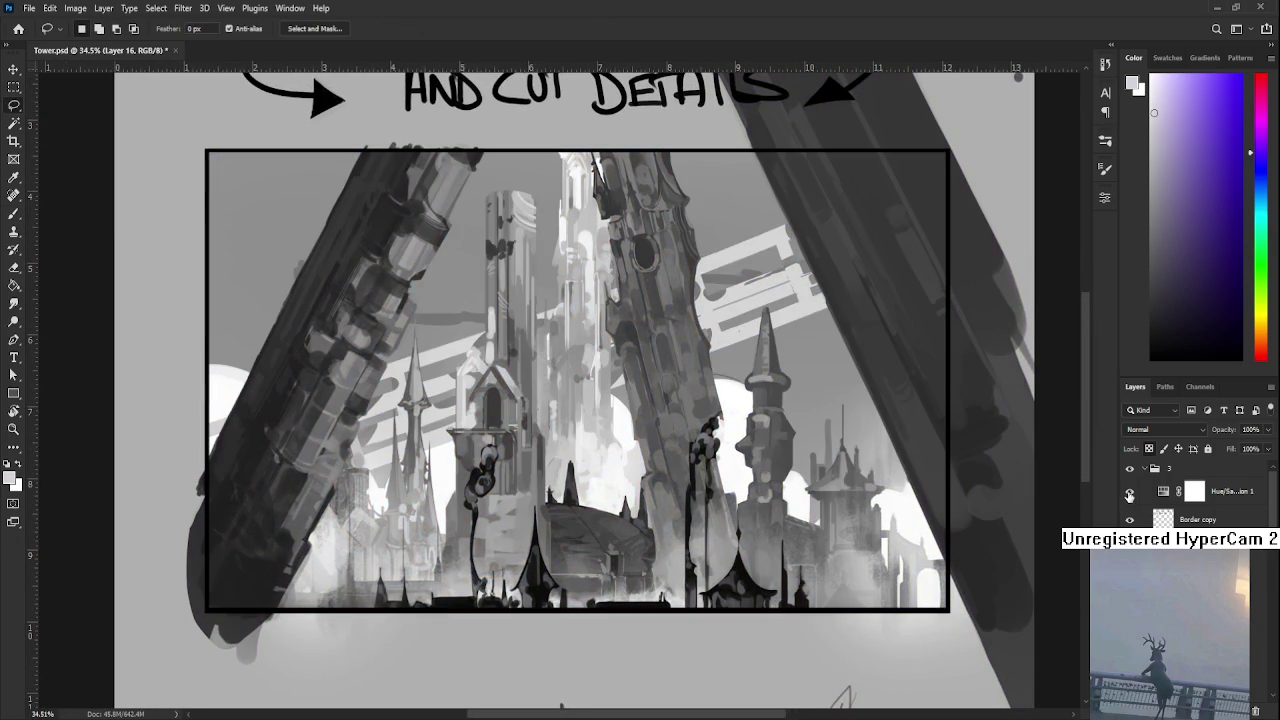
{"action": "left_click", "coordinate": [1130, 491]}
{"action": "scroll", "coordinate": [704, 454], "scroll_direction": "down", "scroll_amount": 2}
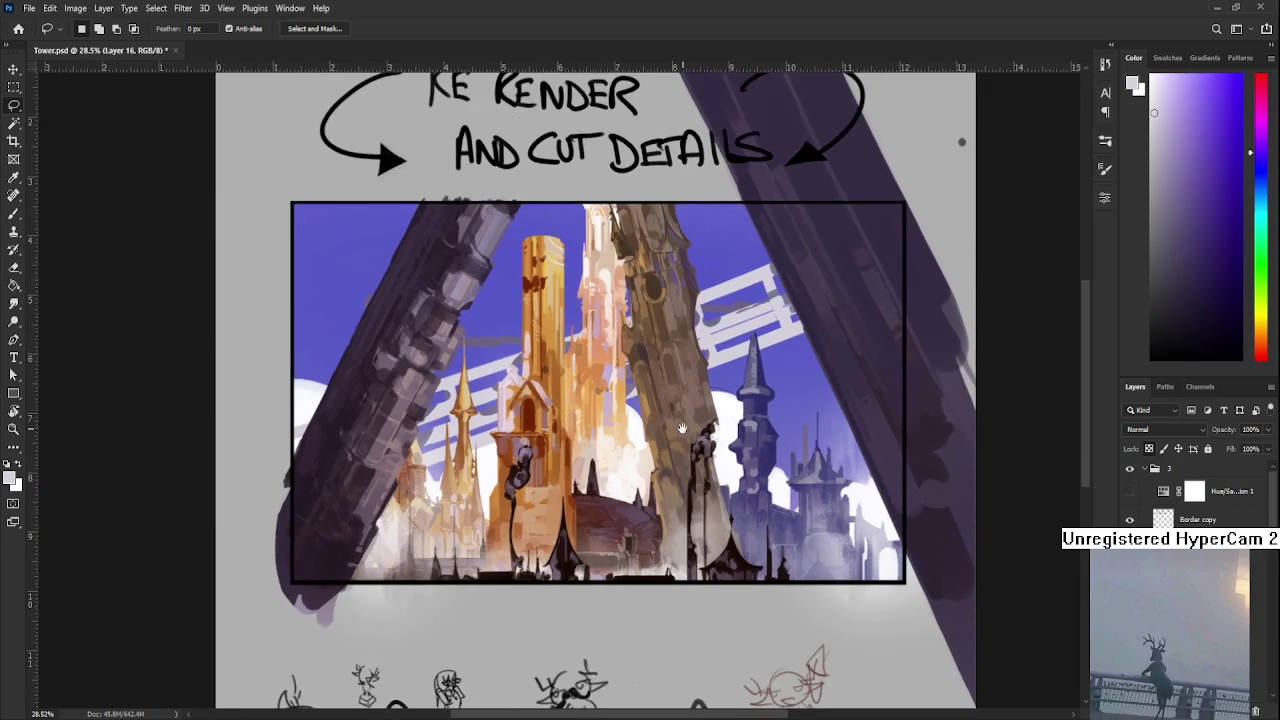
{"action": "scroll", "coordinate": [690, 440], "scroll_direction": "up", "scroll_amount": 1}
{"action": "scroll", "coordinate": [680, 447], "scroll_direction": "up", "scroll_amount": 3}
{"action": "scroll", "coordinate": [704, 373], "scroll_direction": "up", "scroll_amount": 3}
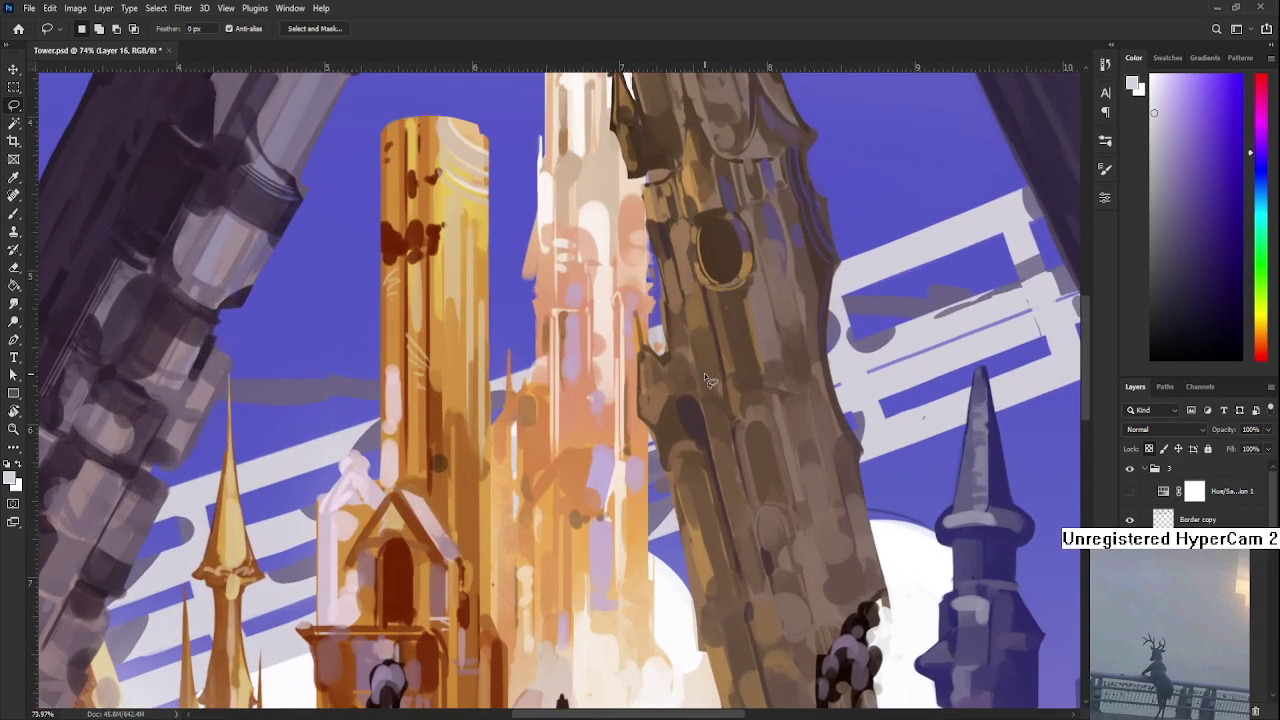
- Frame the area above the towers, sample a purple-grey, and shrink the brush to 30
{"action": "scroll", "coordinate": [876, 418], "scroll_direction": "down", "scroll_amount": 3}
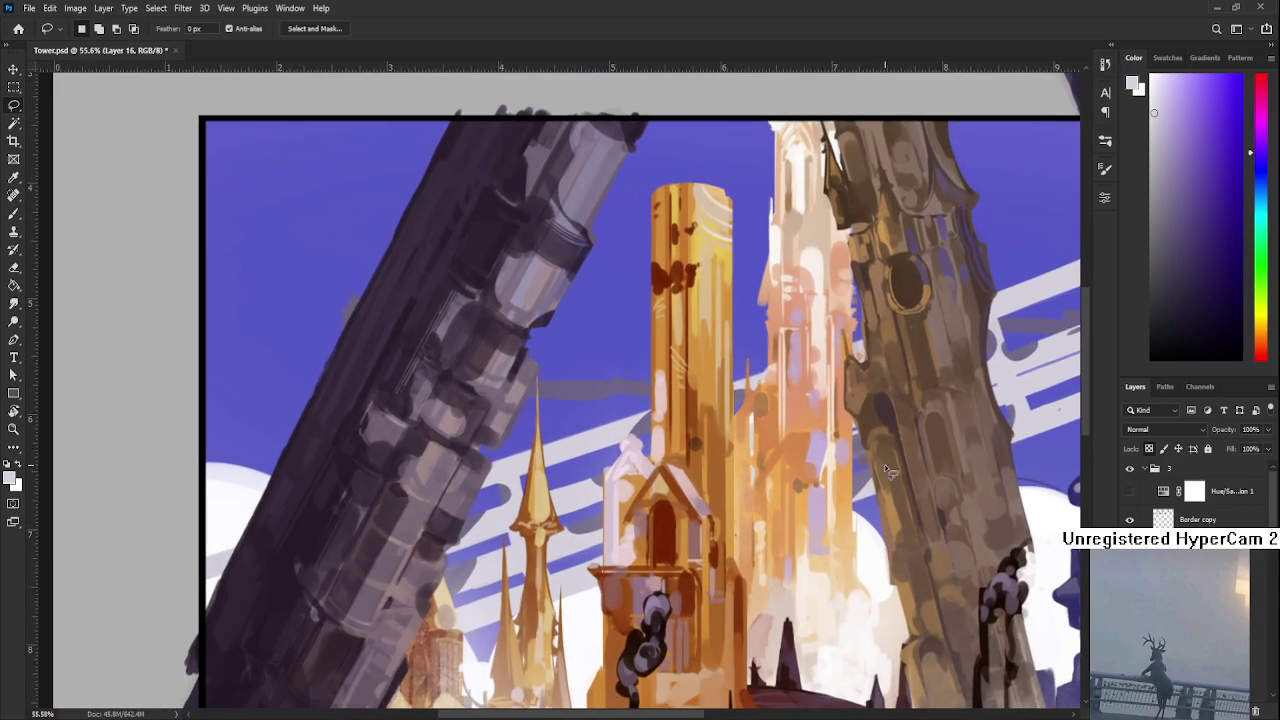
{"action": "left_click_drag", "start_coordinate": [612, 549], "coordinate": [395, 603]}
{"action": "scroll", "coordinate": [1200, 490], "scroll_direction": "down", "scroll_amount": 3}
{"action": "key", "text": "b"}
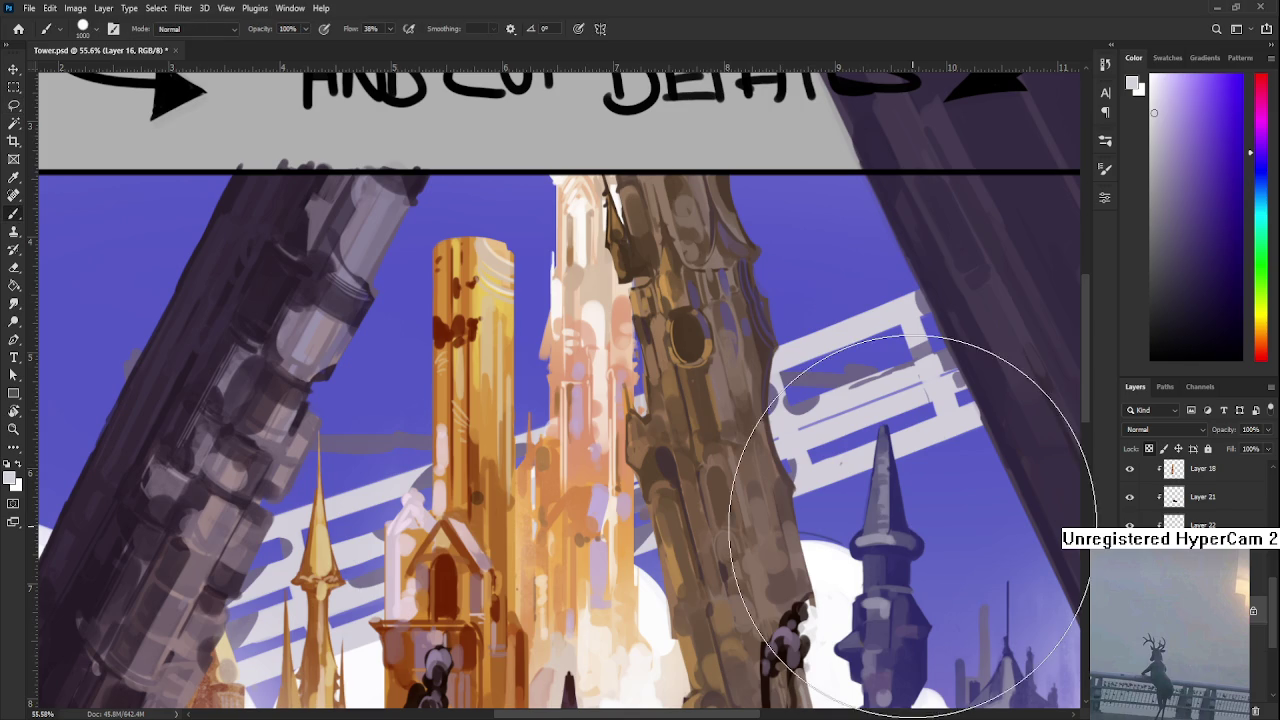
{"action": "left_click", "coordinate": [810, 398], "text": "alt"}
{"action": "key", "text": "bracketleft"}
{"action": "key", "text": "bracketleft"}
{"action": "key", "text": "bracketleft"}
{"action": "key", "text": "bracketleft"}
{"action": "key", "text": "bracketleft"}
{"action": "key", "text": "bracketleft"}
{"action": "key", "text": "bracketleft"}
{"action": "key", "text": "bracketleft"}
{"action": "key", "text": "bracketleft"}
{"action": "key", "text": "bracketleft"}
{"action": "key", "text": "bracketleft"}
{"action": "left_click_drag", "start_coordinate": [804, 396], "coordinate": [752, 400]}
- Sample light lavender-whites and paint short light strokes along the stripe beam
{"action": "left_click", "coordinate": [732, 420], "text": "alt"}
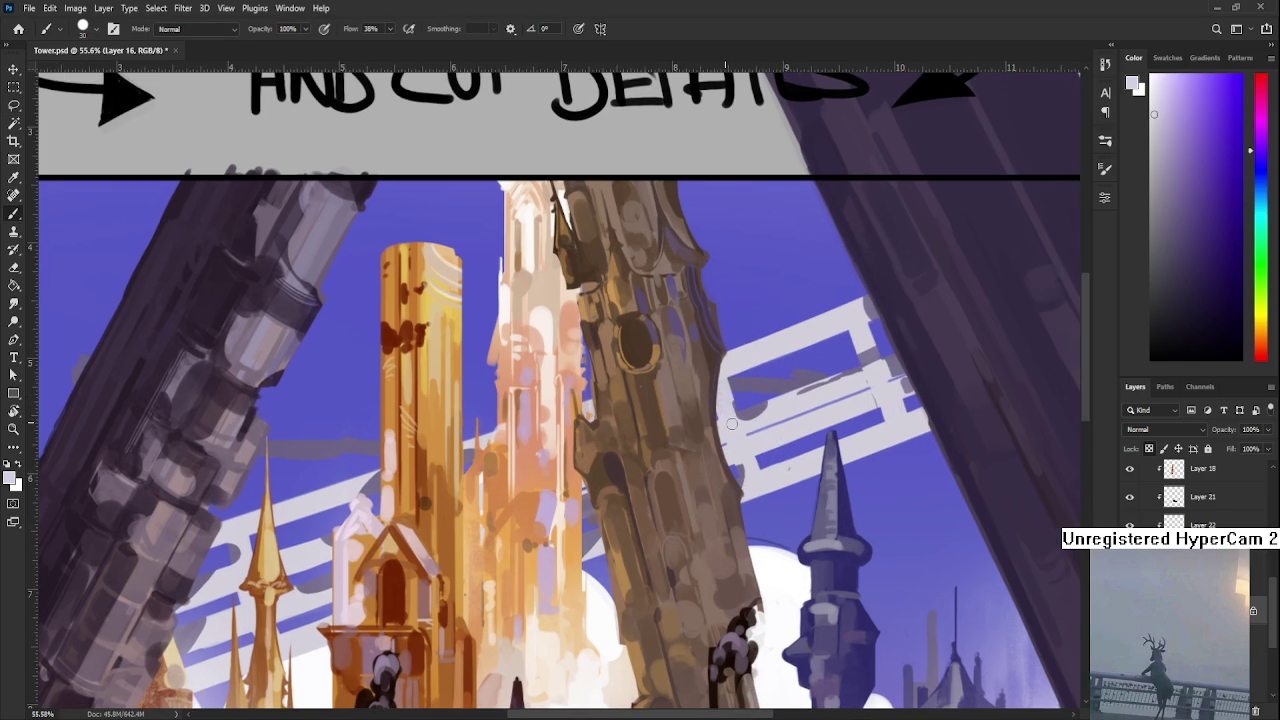
{"action": "left_click", "coordinate": [742, 421], "text": "alt"}
{"action": "left_click", "coordinate": [757, 412], "text": "alt"}
{"action": "left_click_drag", "start_coordinate": [752, 413], "coordinate": [728, 419]}
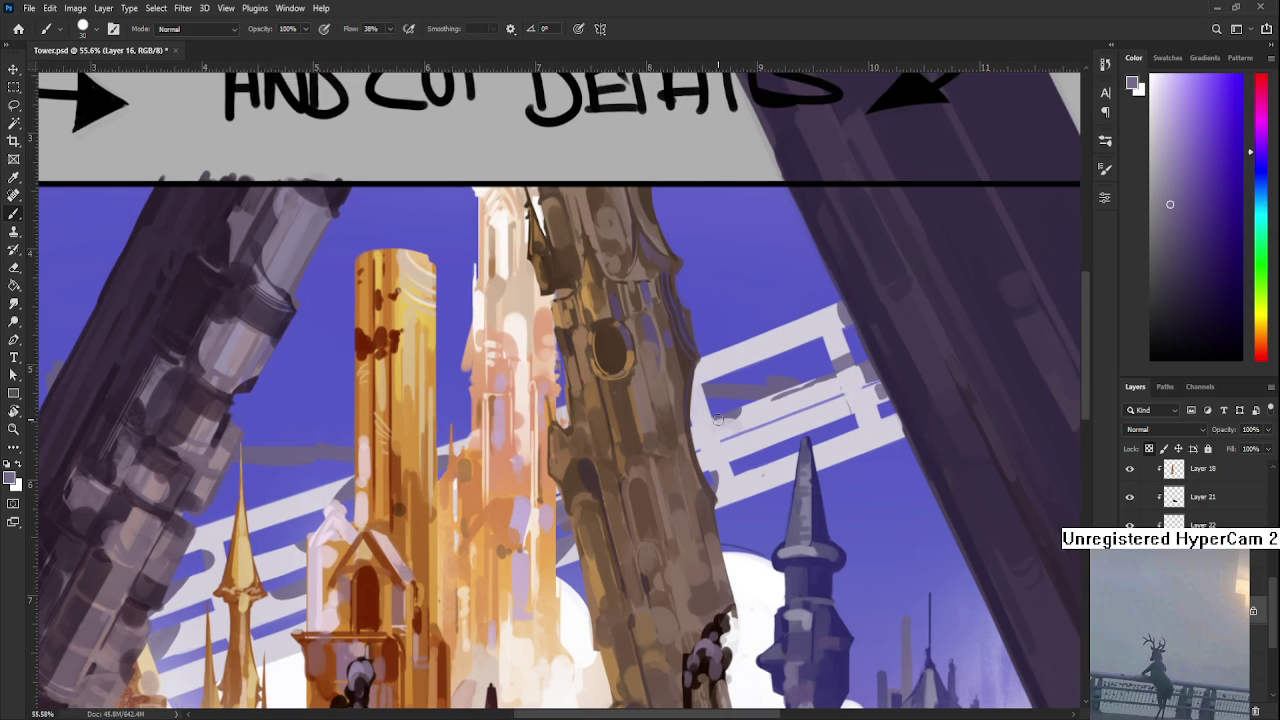
{"action": "left_click", "coordinate": [714, 424], "text": "alt"}
{"action": "mouse_move", "coordinate": [728, 432]}
{"action": "left_mouse_down"}
{"action": "mouse_move", "coordinate": [768, 420]}
{"action": "mouse_move", "coordinate": [716, 408]}
{"action": "left_mouse_up"}
{"action": "left_click", "coordinate": [771, 401], "text": "alt"}
{"action": "left_click", "coordinate": [743, 410], "text": "alt"}
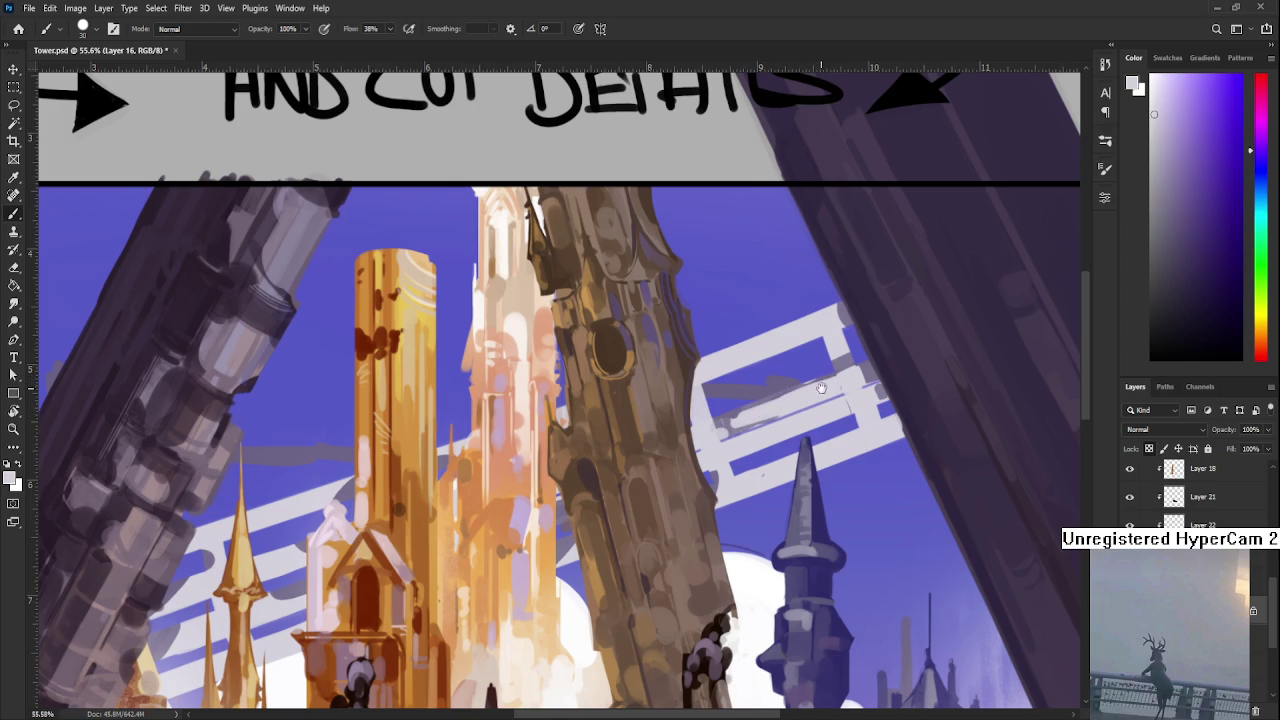
- Sample dark and light lavenders while recentring the view on the stripes
{"action": "left_click_drag", "start_coordinate": [822, 388], "coordinate": [762, 422]}
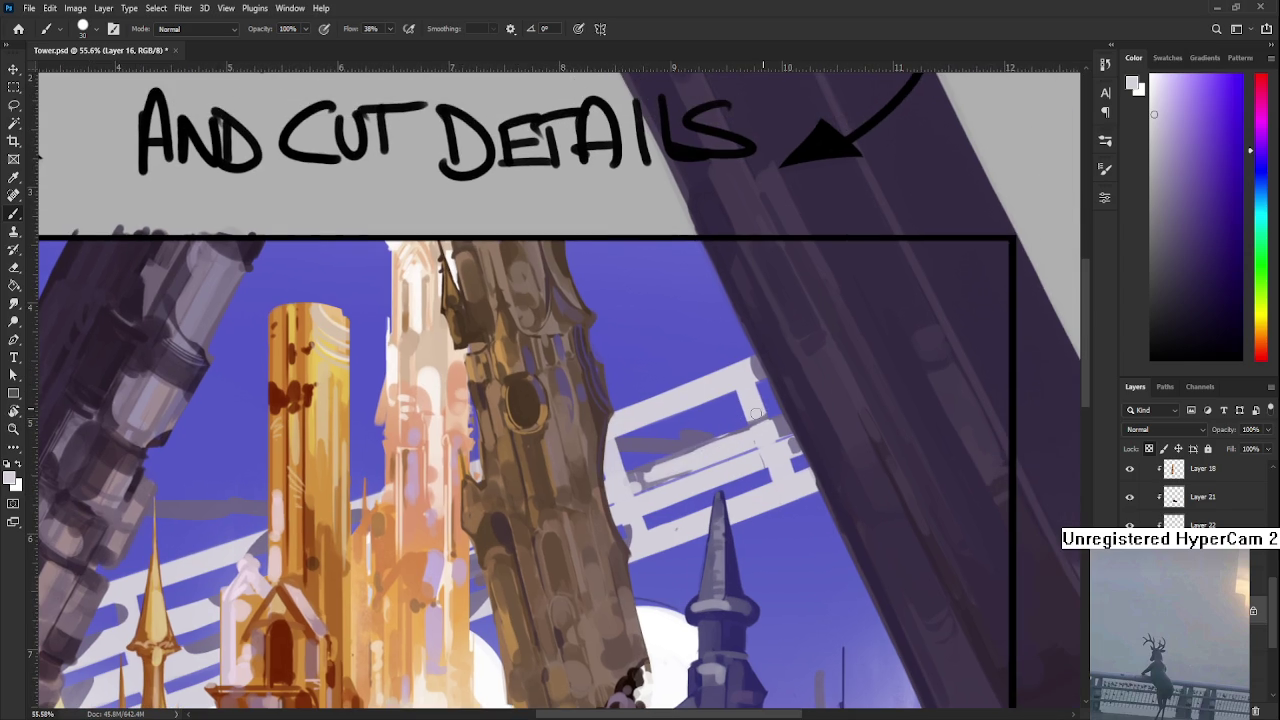
{"action": "left_click", "coordinate": [779, 414], "text": "alt"}
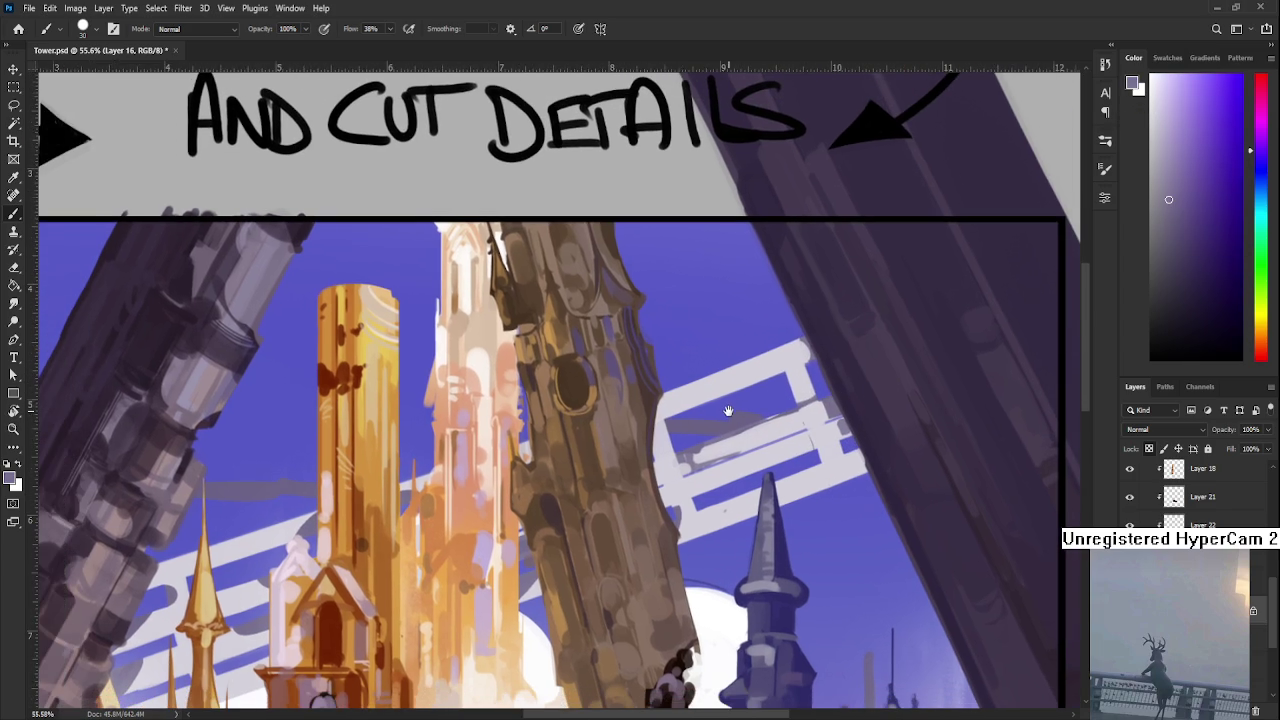
{"action": "left_click_drag", "start_coordinate": [676, 430], "coordinate": [726, 412]}
{"action": "left_click", "coordinate": [664, 432], "text": "alt"}
{"action": "left_click_drag", "start_coordinate": [668, 450], "coordinate": [694, 432]}
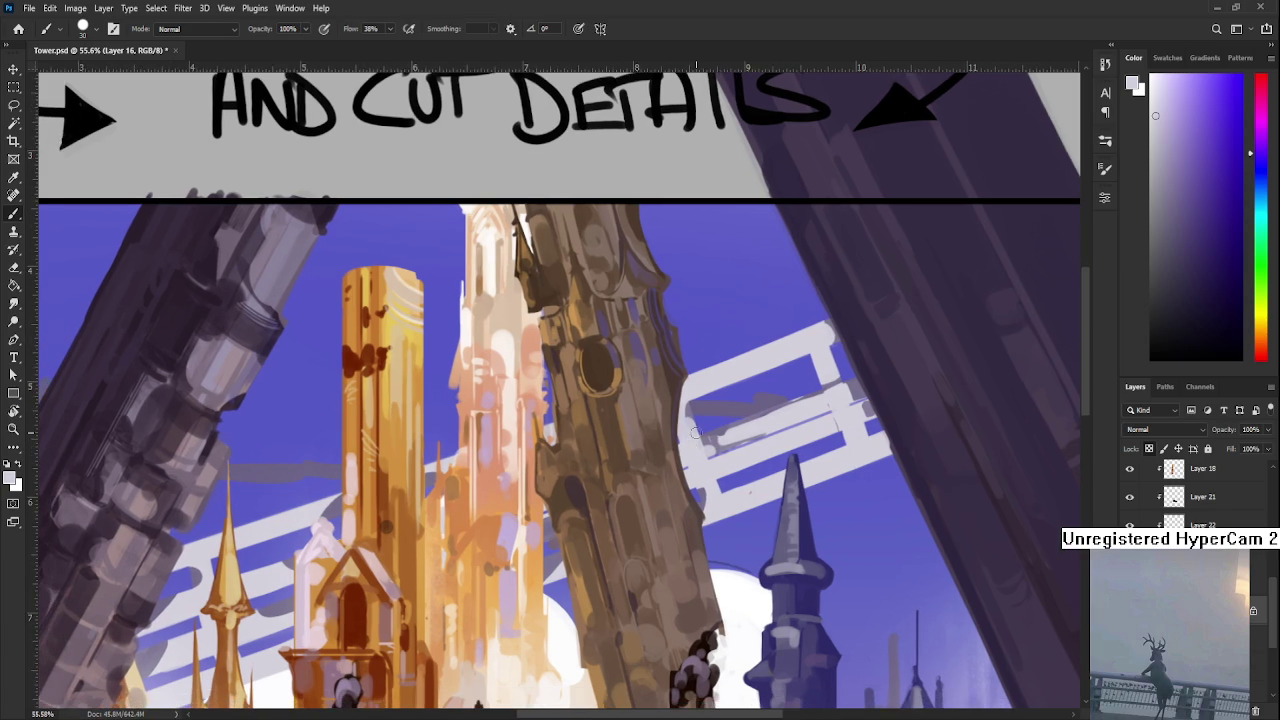
{"action": "scroll", "coordinate": [695, 432], "scroll_direction": "down", "scroll_amount": 3}
{"action": "scroll", "coordinate": [705, 385], "scroll_direction": "up", "scroll_amount": 1}
{"action": "left_click", "coordinate": [708, 372], "text": "alt"}
{"action": "left_click_drag", "start_coordinate": [790, 392], "coordinate": [774, 398]}
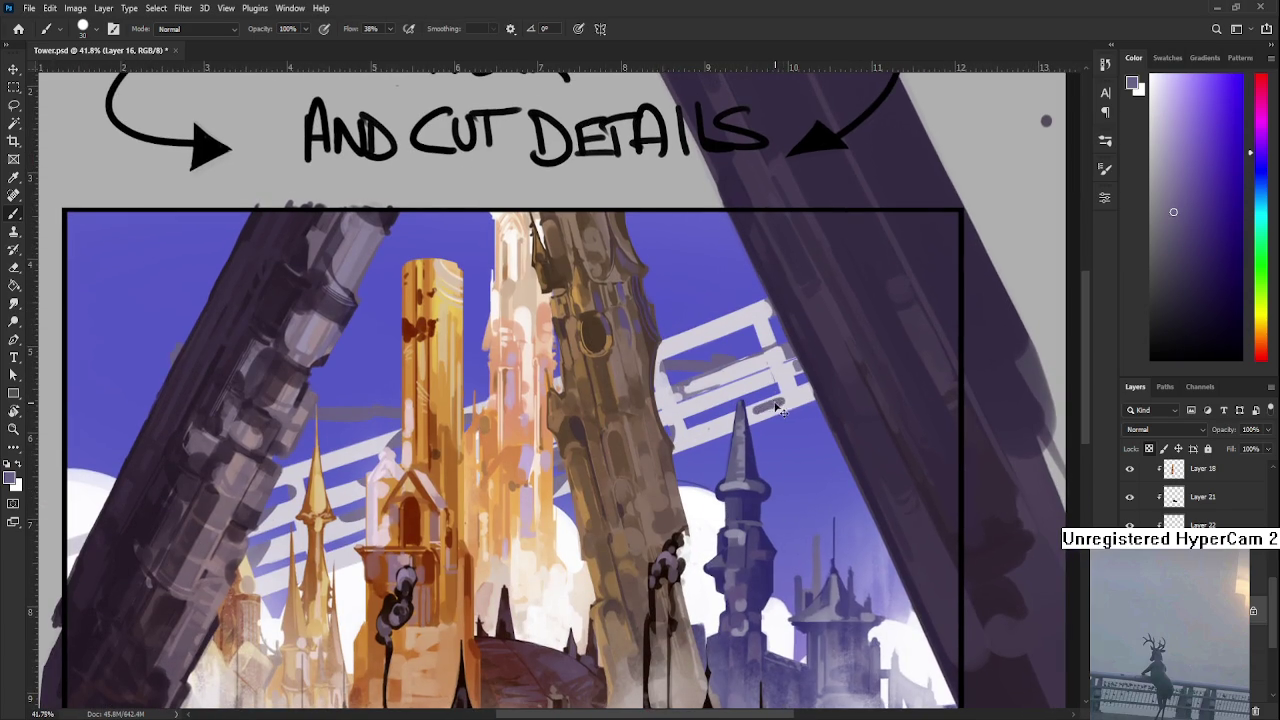
- Dab near-white and mid greyish lavender onto the pale stripes beside the blue tower
{"action": "left_click", "coordinate": [760, 405], "text": "alt"}
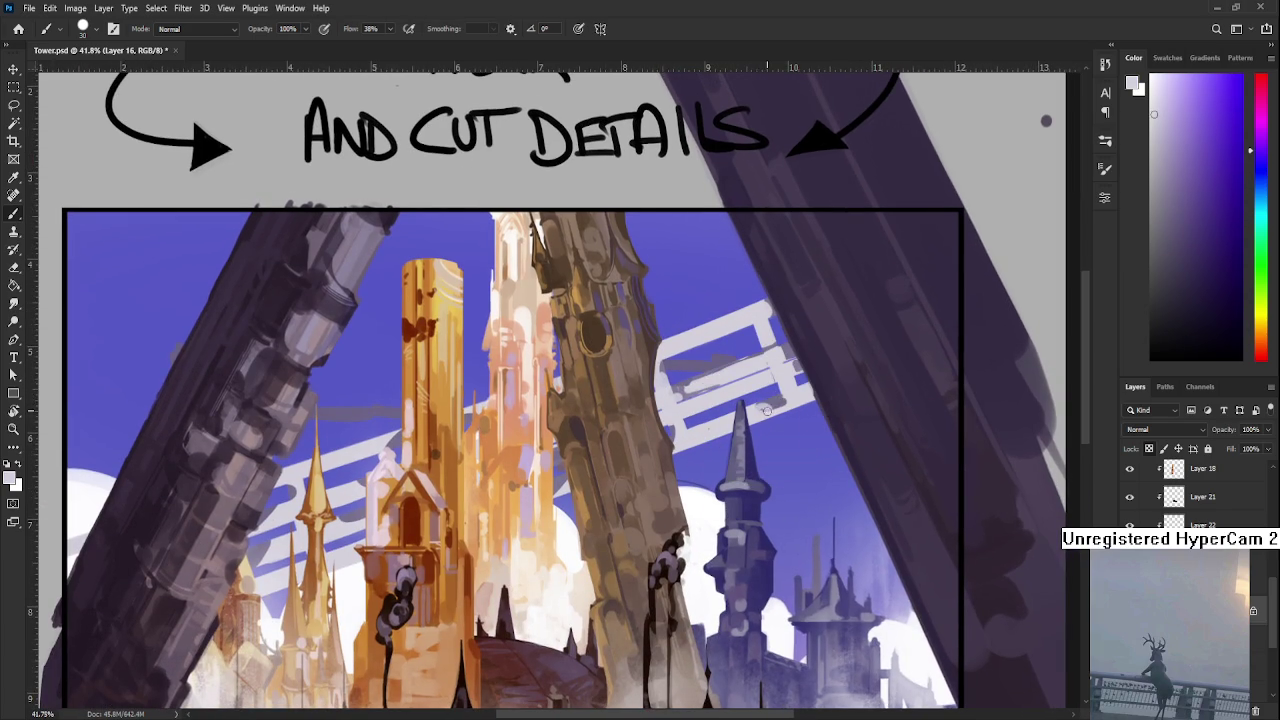
{"action": "left_click", "coordinate": [784, 407], "text": "alt"}
{"action": "left_click", "coordinate": [708, 425], "text": "alt"}
{"action": "left_click", "coordinate": [676, 436], "text": "alt"}
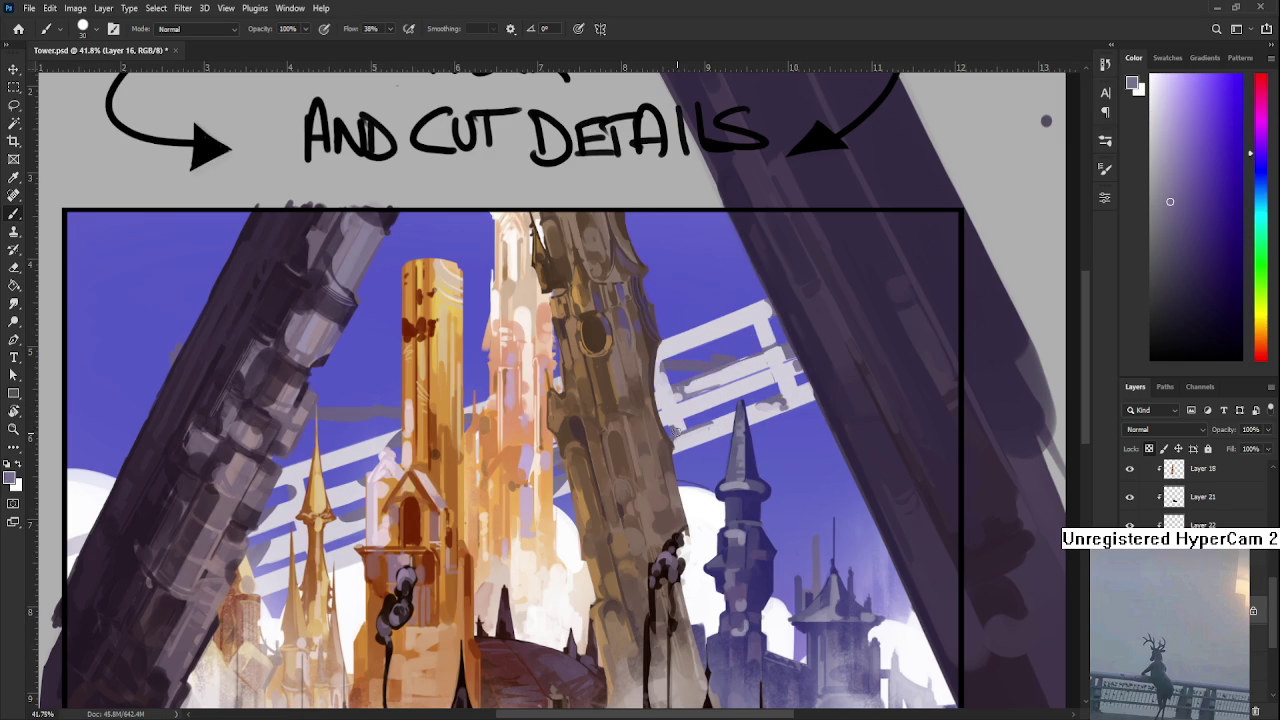
{"action": "left_click", "coordinate": [677, 427], "text": "alt"}
{"action": "left_click", "coordinate": [684, 423], "text": "alt"}
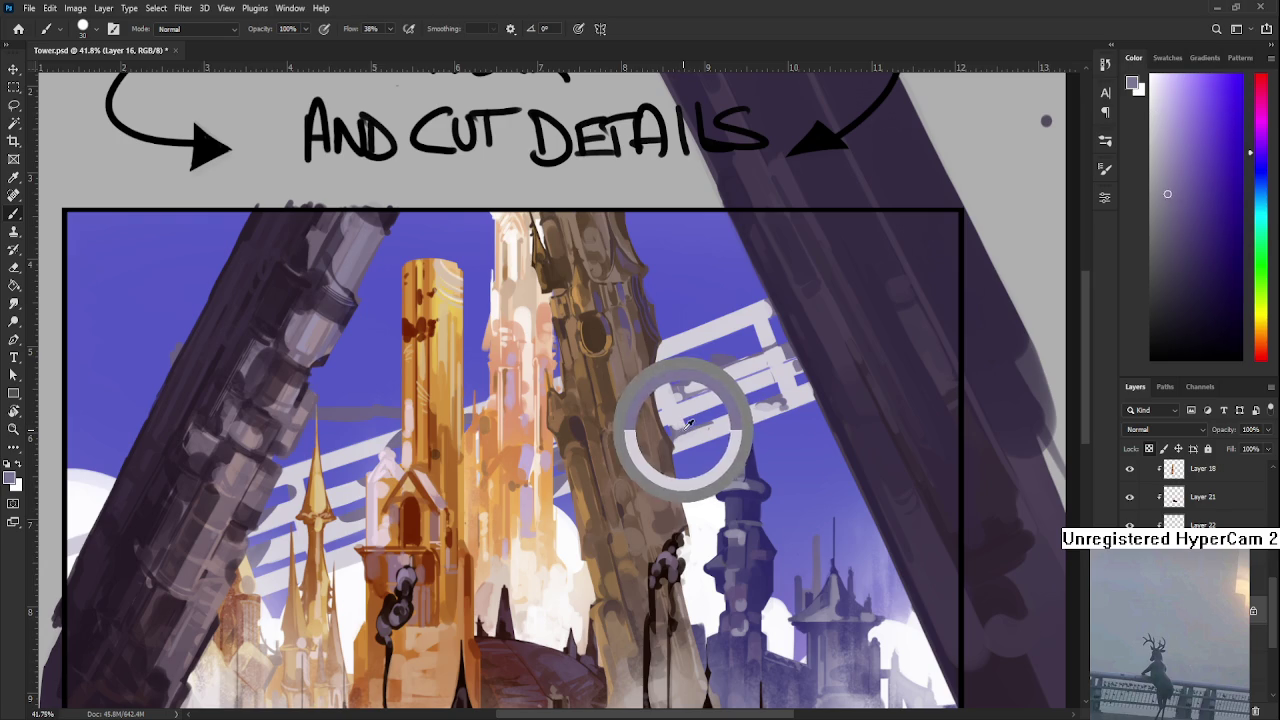
{"action": "left_click", "coordinate": [700, 425], "text": "alt"}
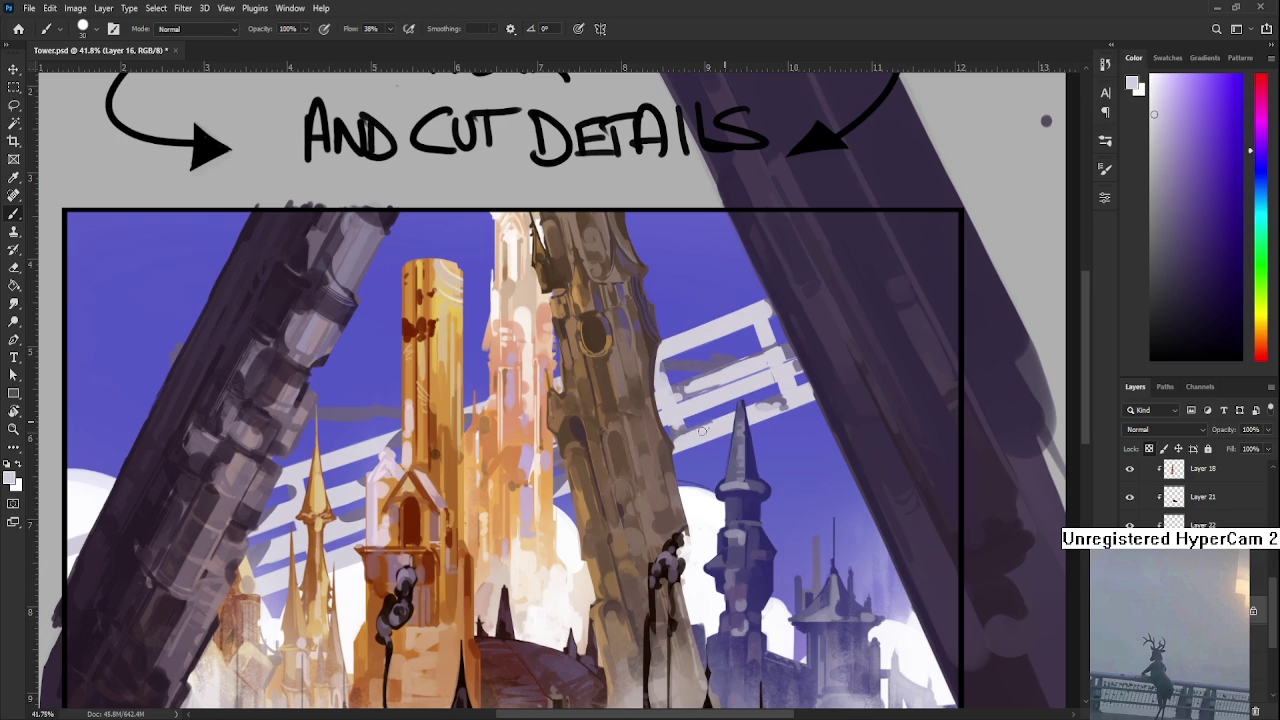
{"action": "left_click", "coordinate": [785, 402], "text": "alt"}
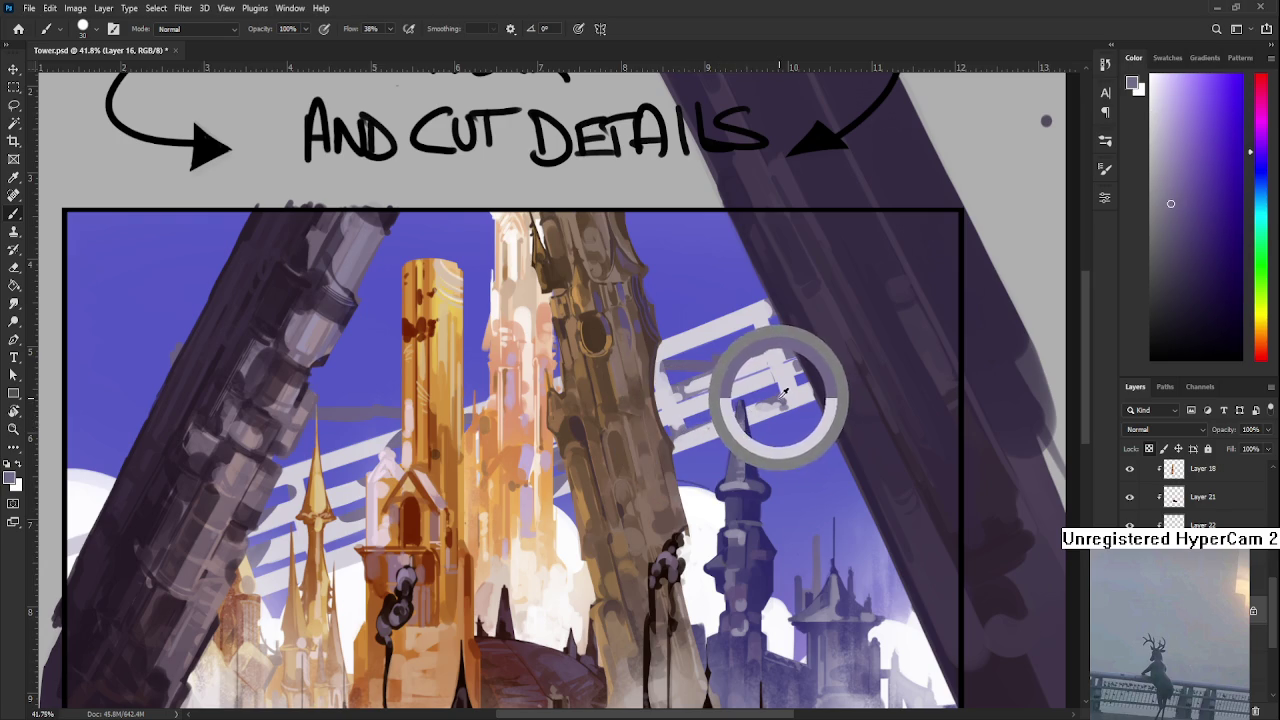
- Add further near-white and greyer lavender touches to refine the stripe grid
{"action": "left_click_drag", "start_coordinate": [743, 401], "coordinate": [743, 425]}
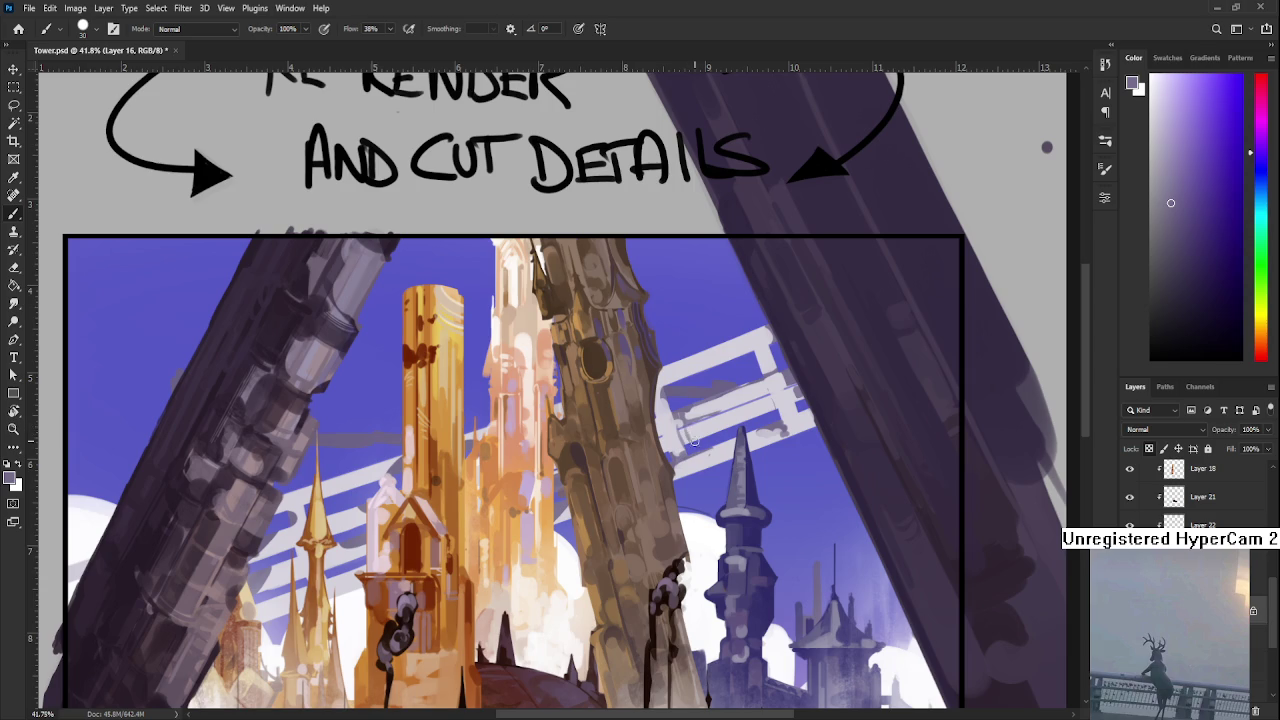
{"action": "left_click", "coordinate": [686, 426], "text": "alt"}
{"action": "left_click", "coordinate": [681, 433], "text": "alt"}
{"action": "left_click", "coordinate": [664, 437], "text": "alt"}
{"action": "scroll", "coordinate": [660, 443], "scroll_direction": "down", "scroll_amount": 2}
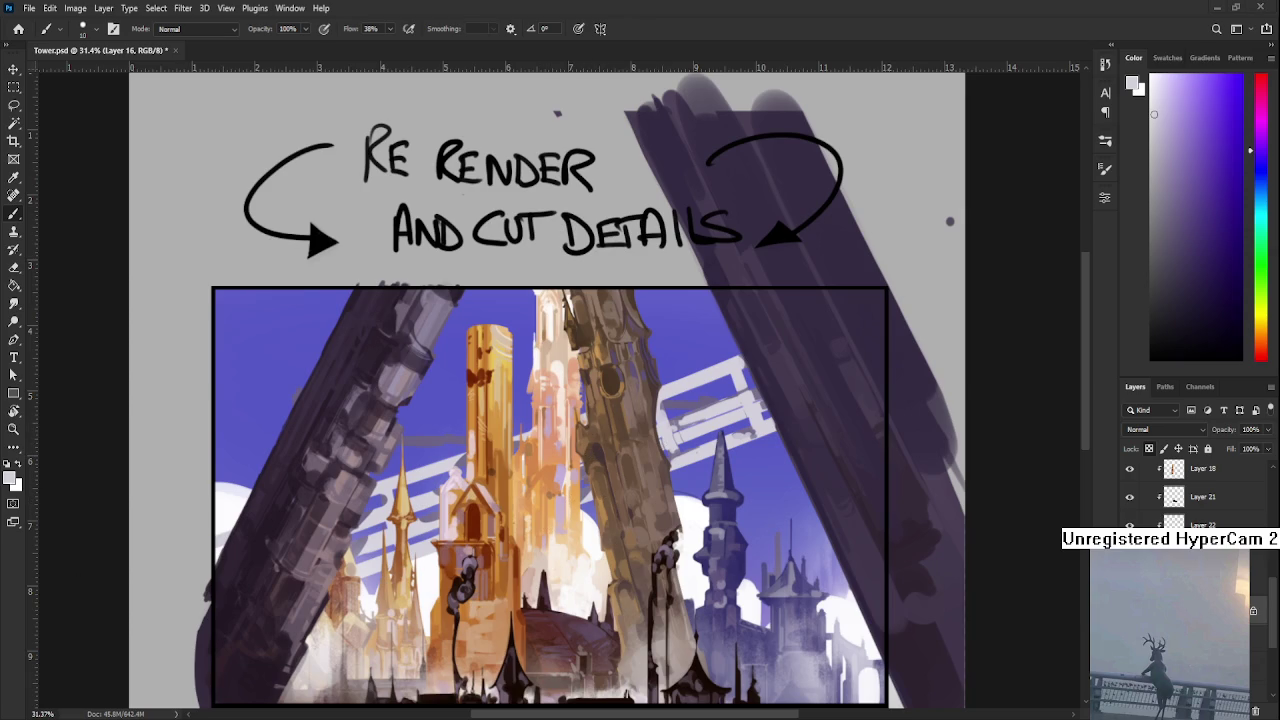
{"action": "scroll", "coordinate": [588, 538], "scroll_direction": "down", "scroll_amount": 1}
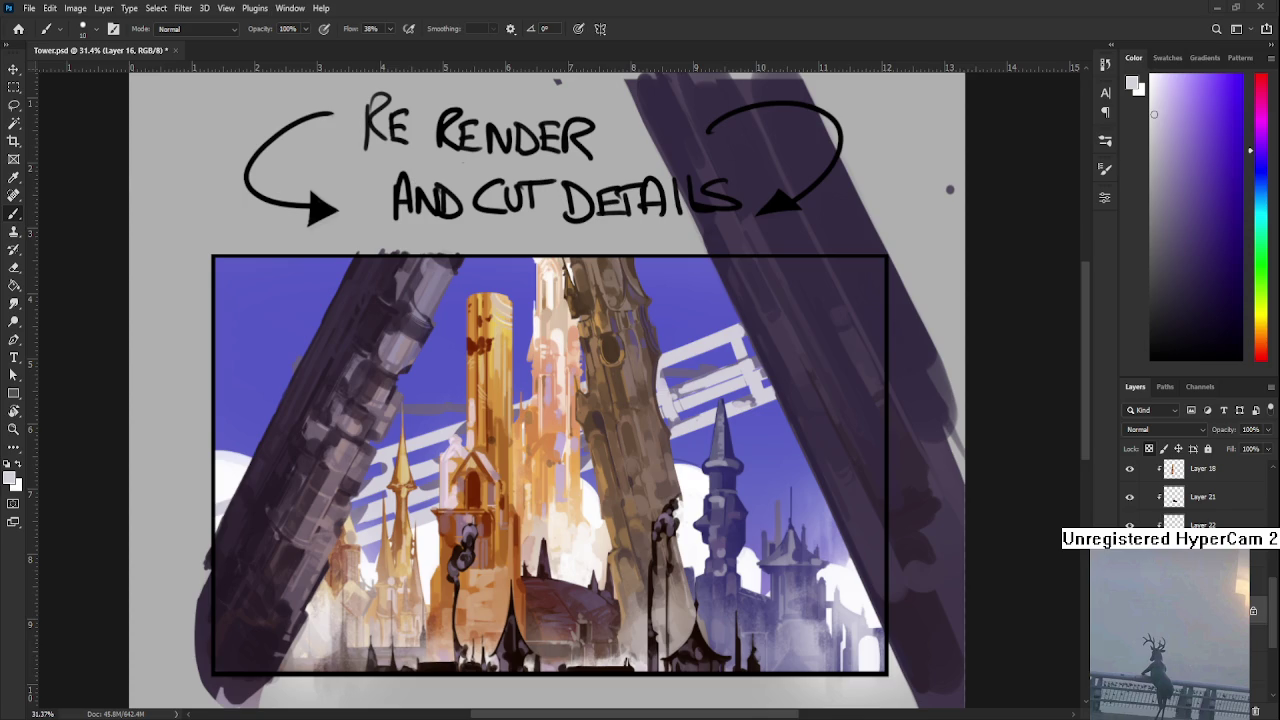
- Open Raid.psd from the recent files list as a new tab beside Tower.psd
{"action": "left_click", "coordinate": [18, 28]}
{"action": "left_click", "coordinate": [242, 221]}
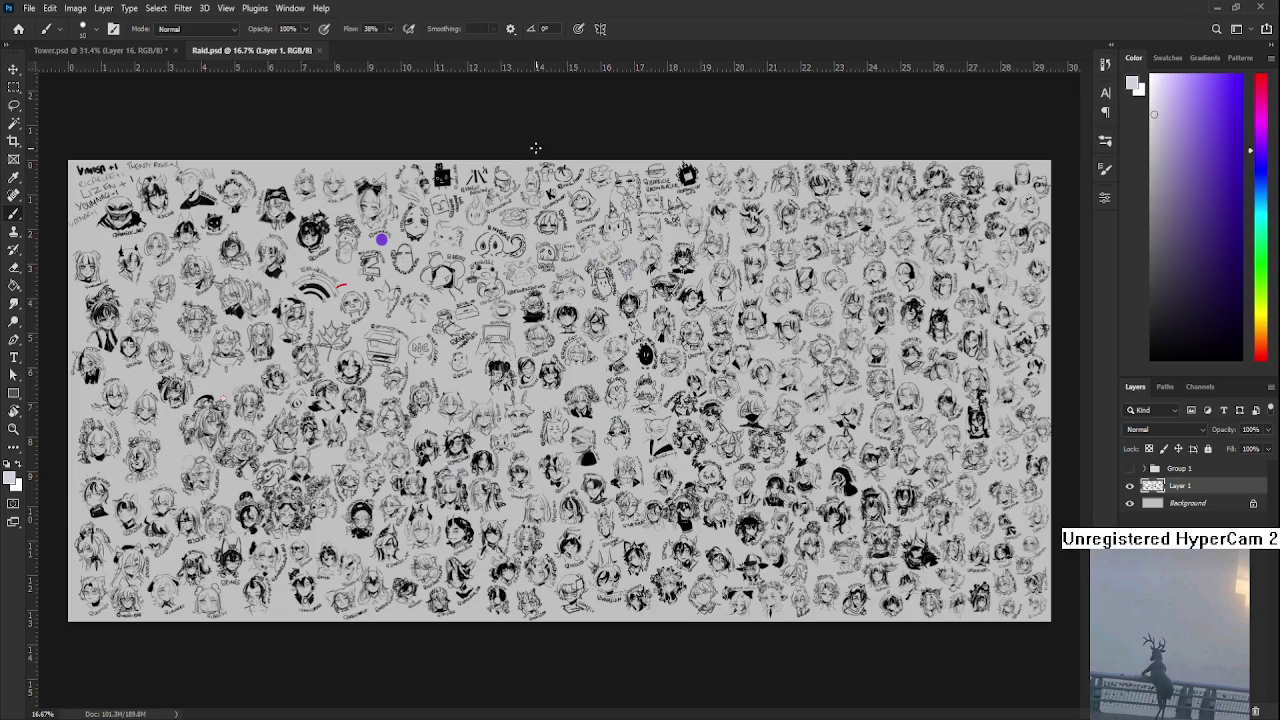
- Zoom in on the central FIHSEI sketch and set the painting colour to black
{"action": "scroll", "coordinate": [910, 440], "scroll_direction": "up", "scroll_amount": 1}
{"action": "scroll", "coordinate": [910, 440], "scroll_direction": "up", "scroll_amount": 1}
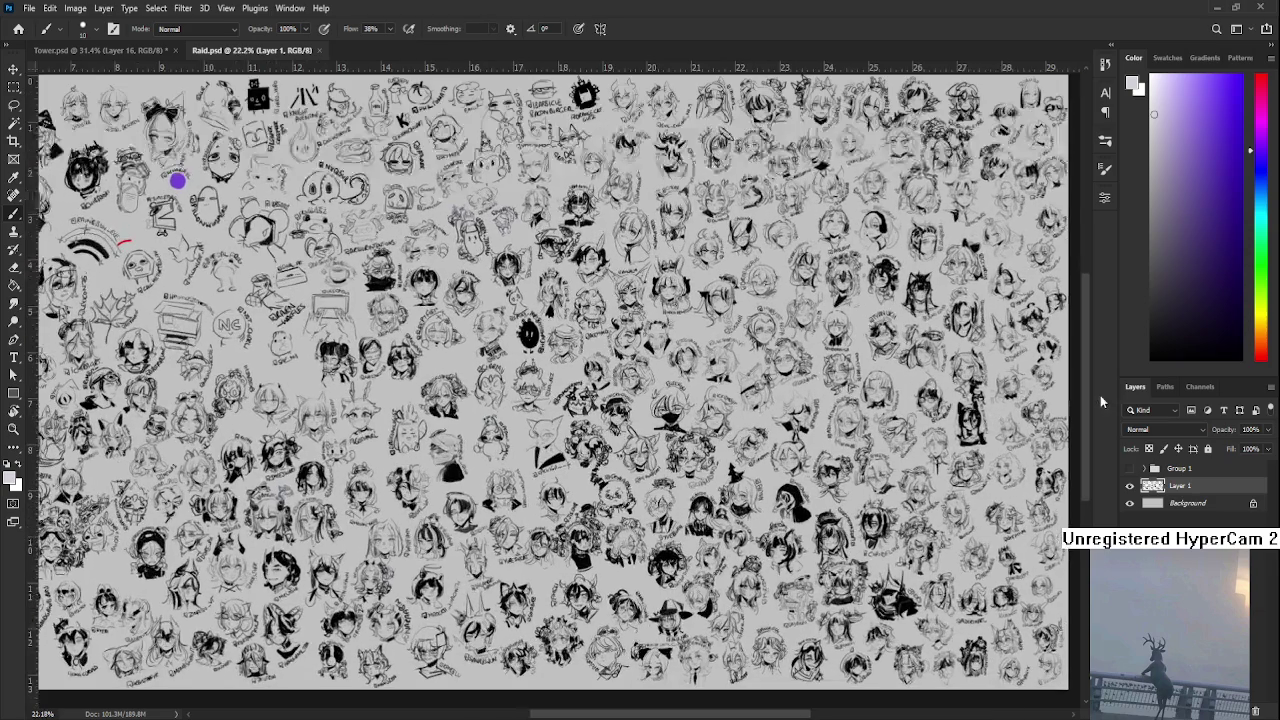
{"action": "scroll", "coordinate": [910, 440], "scroll_direction": "up", "scroll_amount": 1}
{"action": "scroll", "coordinate": [695, 484], "scroll_direction": "up", "scroll_amount": 1}
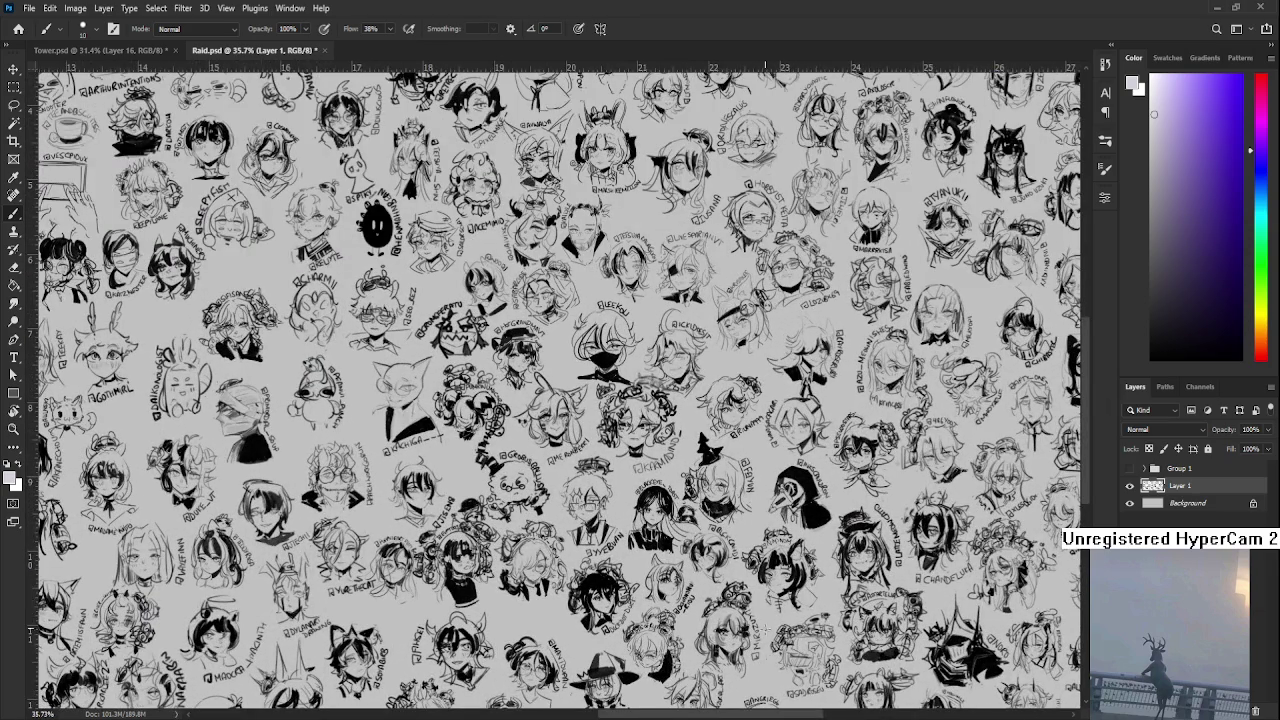
{"action": "scroll", "coordinate": [695, 484], "scroll_direction": "up", "scroll_amount": 1}
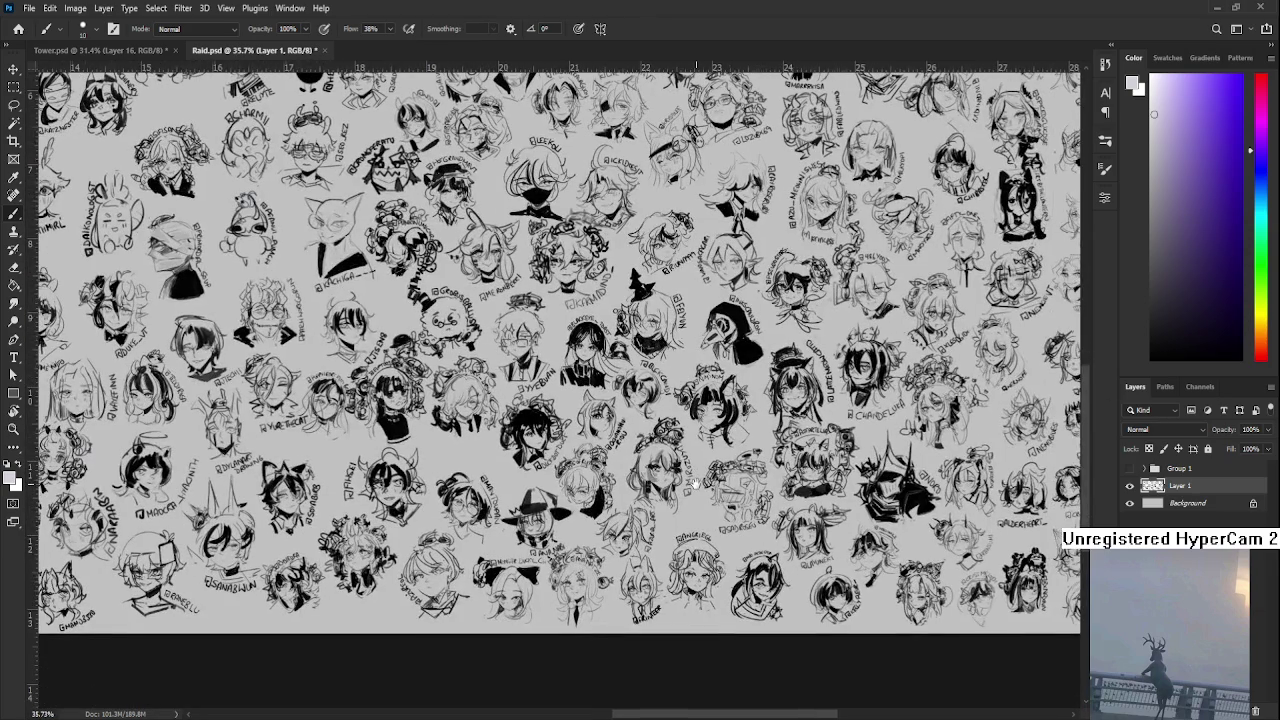
{"action": "left_click_drag", "start_coordinate": [695, 484], "coordinate": [897, 497]}
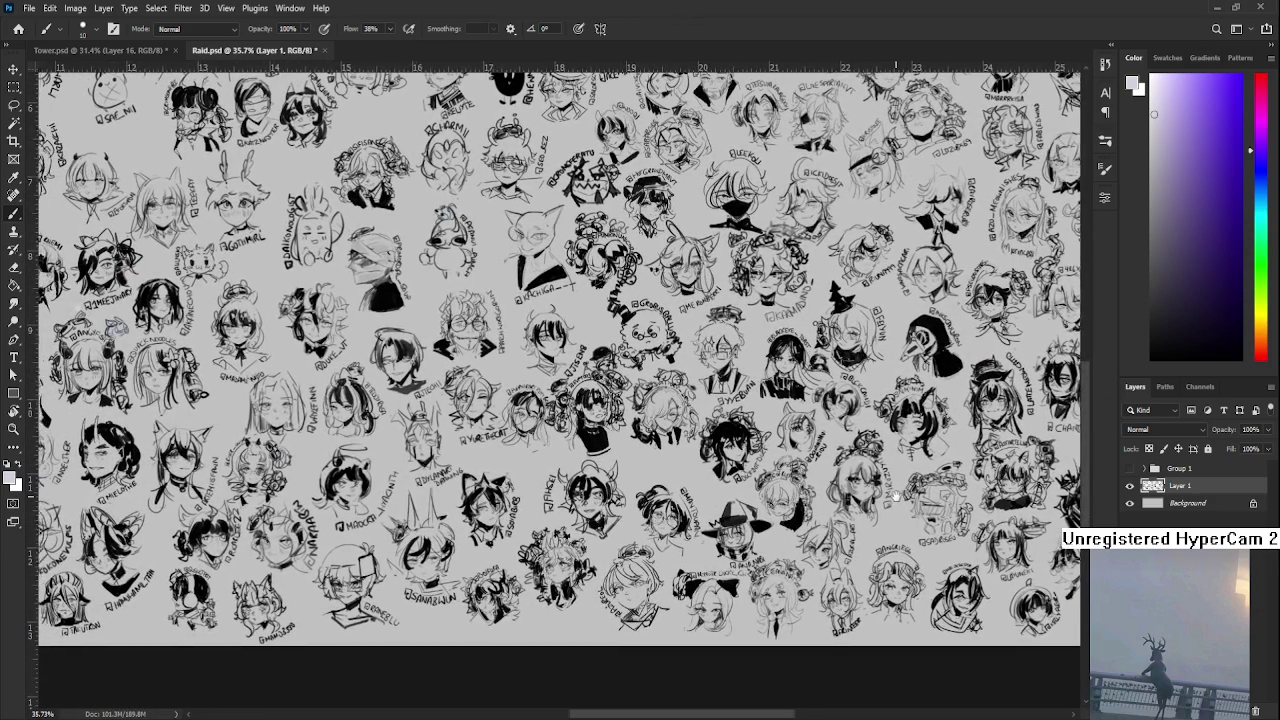
{"action": "scroll", "coordinate": [900, 495], "scroll_direction": "up", "scroll_amount": 2}
{"action": "scroll", "coordinate": [545, 505], "scroll_direction": "up", "scroll_amount": 5}
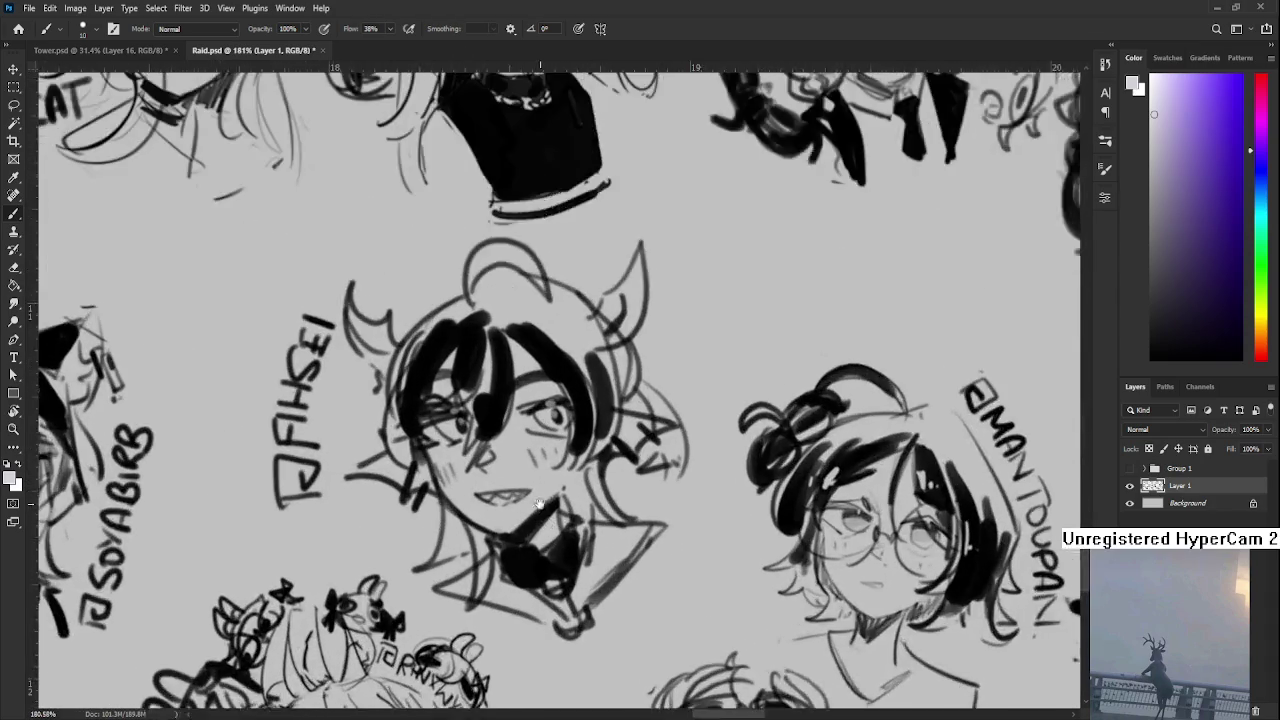
{"action": "scroll", "coordinate": [560, 505], "scroll_direction": "down", "scroll_amount": 6}
{"action": "scroll", "coordinate": [630, 511], "scroll_direction": "up", "scroll_amount": 2}
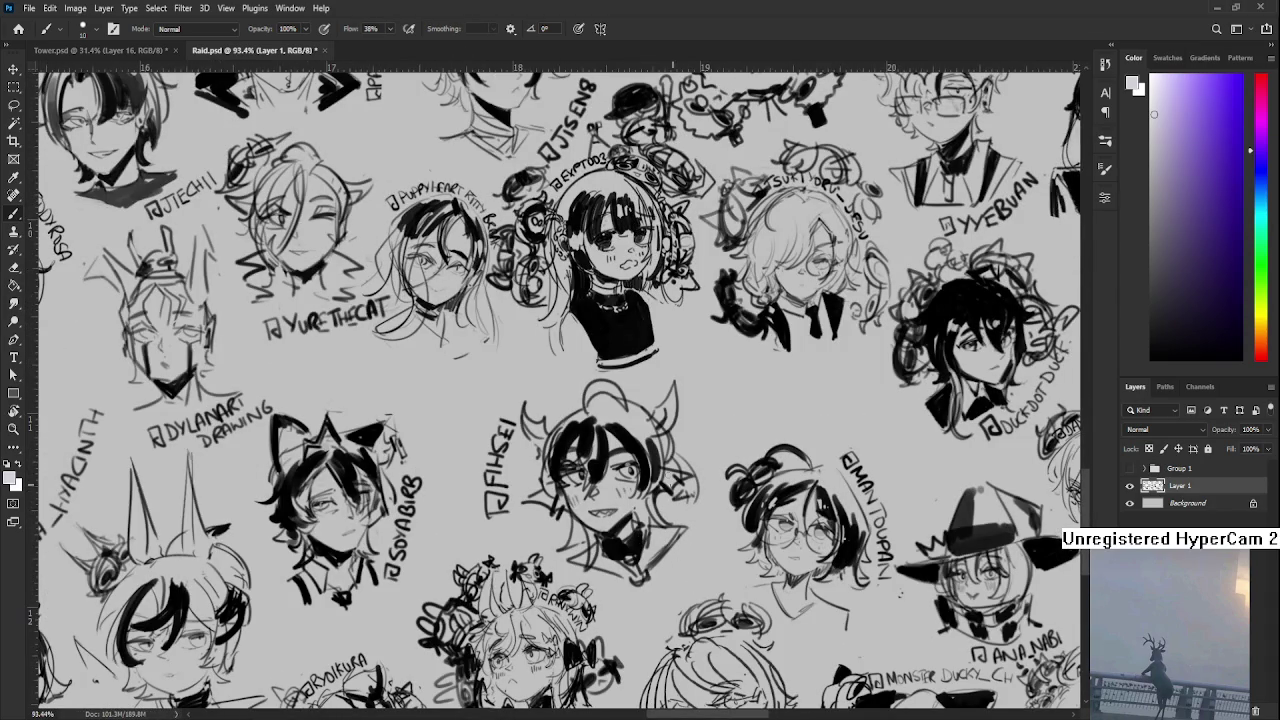
{"action": "left_click_drag", "start_coordinate": [1147, 332], "coordinate": [1151, 357]}
- Draw a curved hair arc and a goggle-like band on the sketch's head
{"action": "mouse_move", "coordinate": [646, 461]}
{"action": "left_mouse_down"}
{"action": "mouse_move", "coordinate": [602, 458]}
{"action": "mouse_move", "coordinate": [604, 330]}
{"action": "left_mouse_up"}
{"action": "key", "text": "r"}
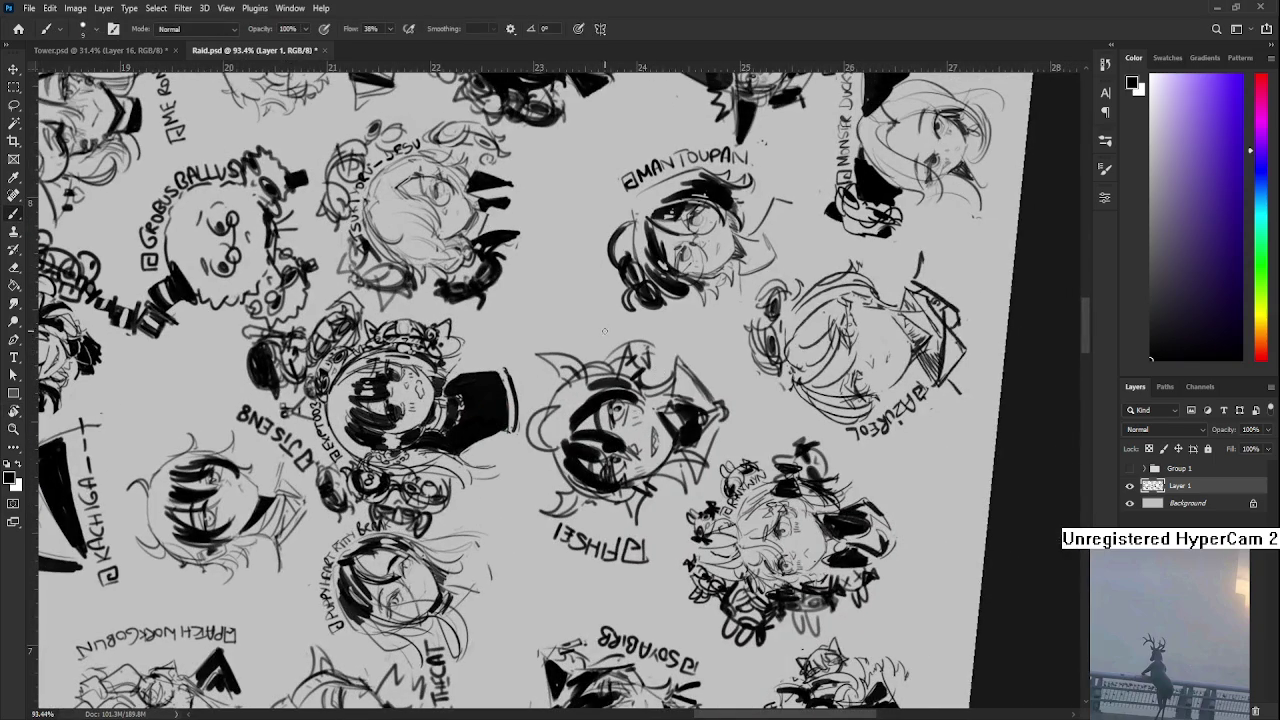
{"action": "left_click_drag", "start_coordinate": [568, 348], "coordinate": [624, 330]}
{"action": "key", "text": "r"}
{"action": "left_click_drag", "start_coordinate": [692, 360], "coordinate": [663, 394]}
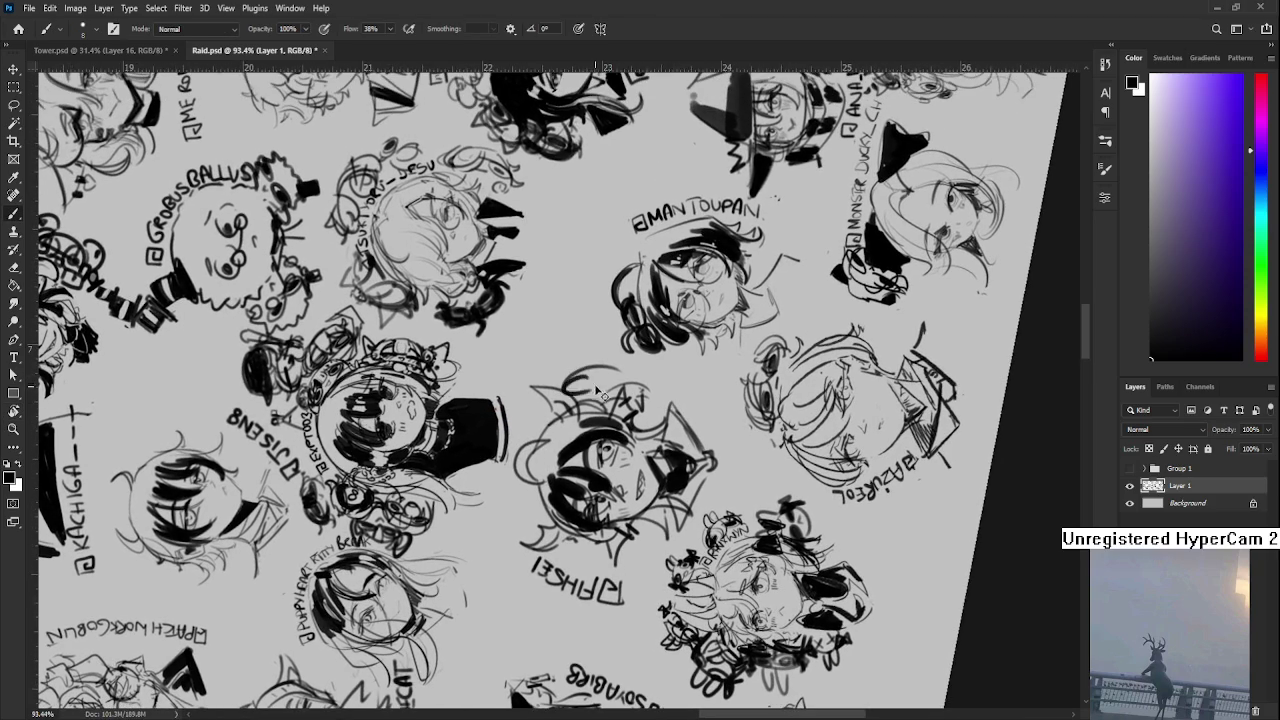
{"action": "mouse_move", "coordinate": [590, 380]}
{"action": "left_mouse_down"}
{"action": "mouse_move", "coordinate": [568, 390]}
{"action": "mouse_move", "coordinate": [599, 386]}
{"action": "left_mouse_up"}
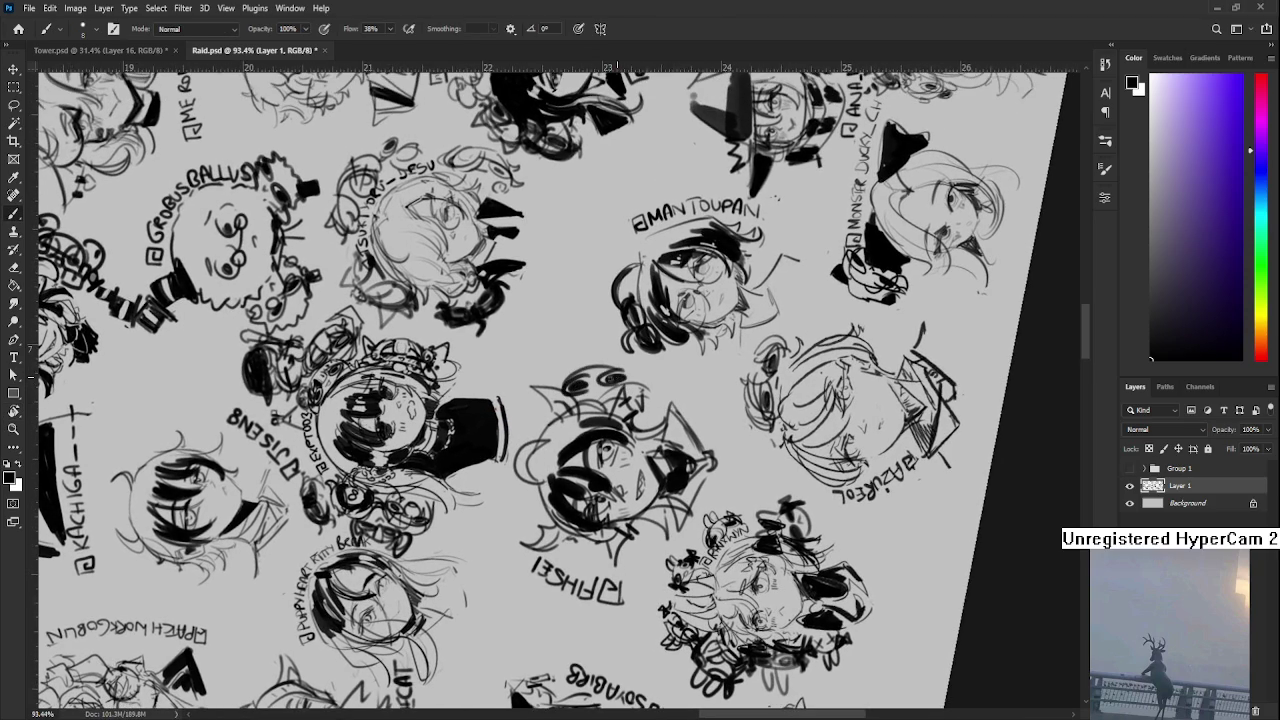
{"action": "scroll", "coordinate": [606, 374], "scroll_direction": "up", "scroll_amount": 1}
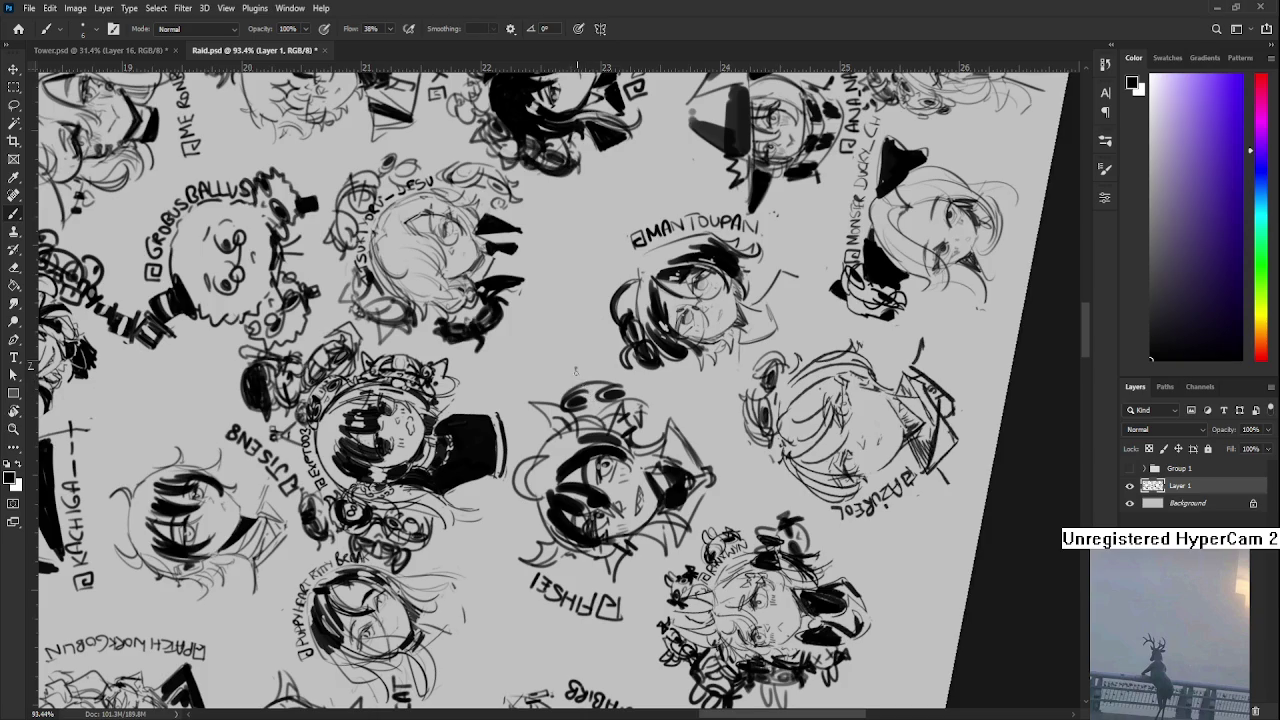
{"action": "left_click_drag", "start_coordinate": [578, 394], "coordinate": [606, 398]}
{"action": "key", "text": "e"}
{"action": "key", "text": "b"}
- Add short dark strokes along the sketch and reset the view rotation to 0°
{"action": "left_click_drag", "start_coordinate": [585, 414], "coordinate": [618, 366]}
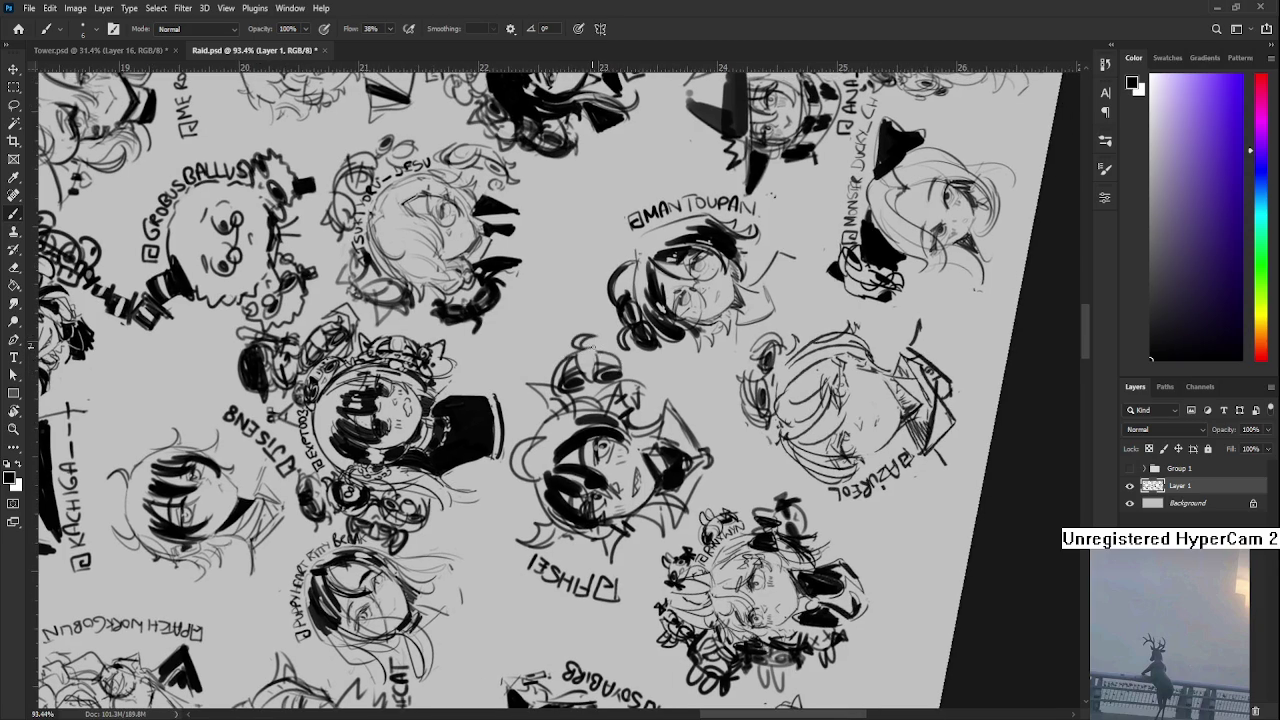
{"action": "left_click_drag", "start_coordinate": [630, 350], "coordinate": [614, 352]}
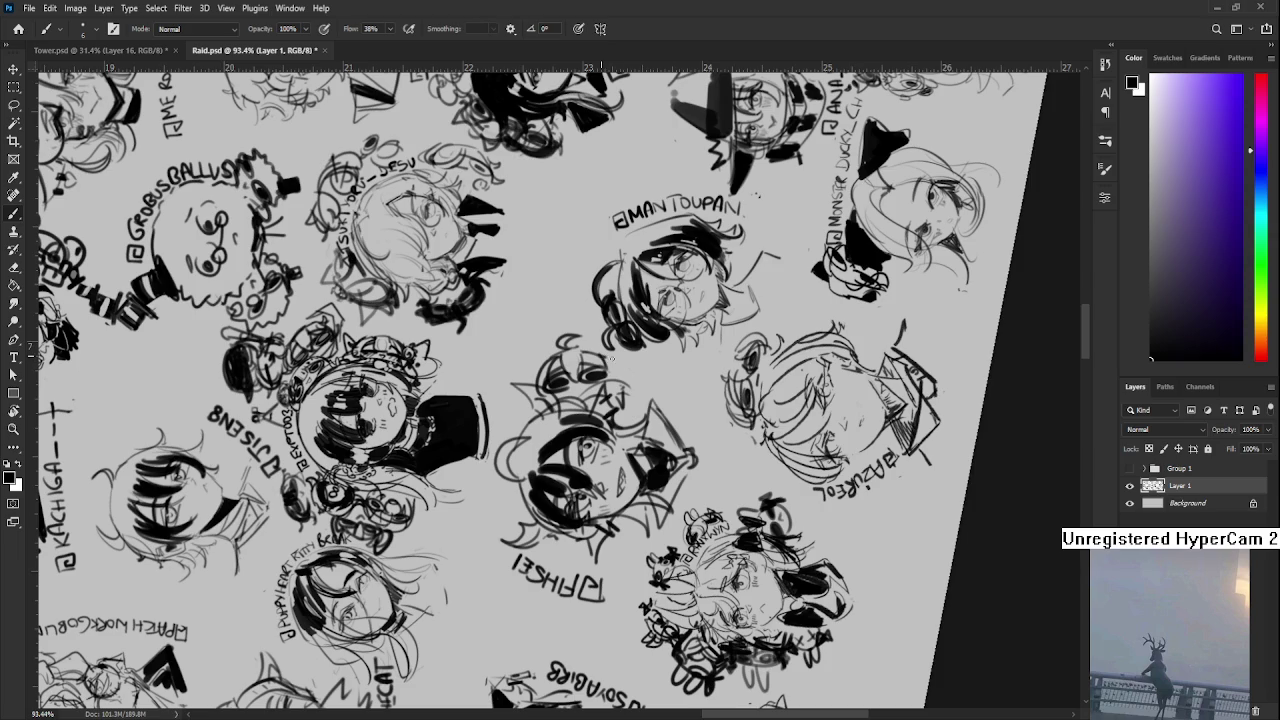
{"action": "left_click_drag", "start_coordinate": [606, 356], "coordinate": [627, 360]}
{"action": "left_click_drag", "start_coordinate": [538, 380], "coordinate": [554, 392]}
{"action": "key", "text": "r"}
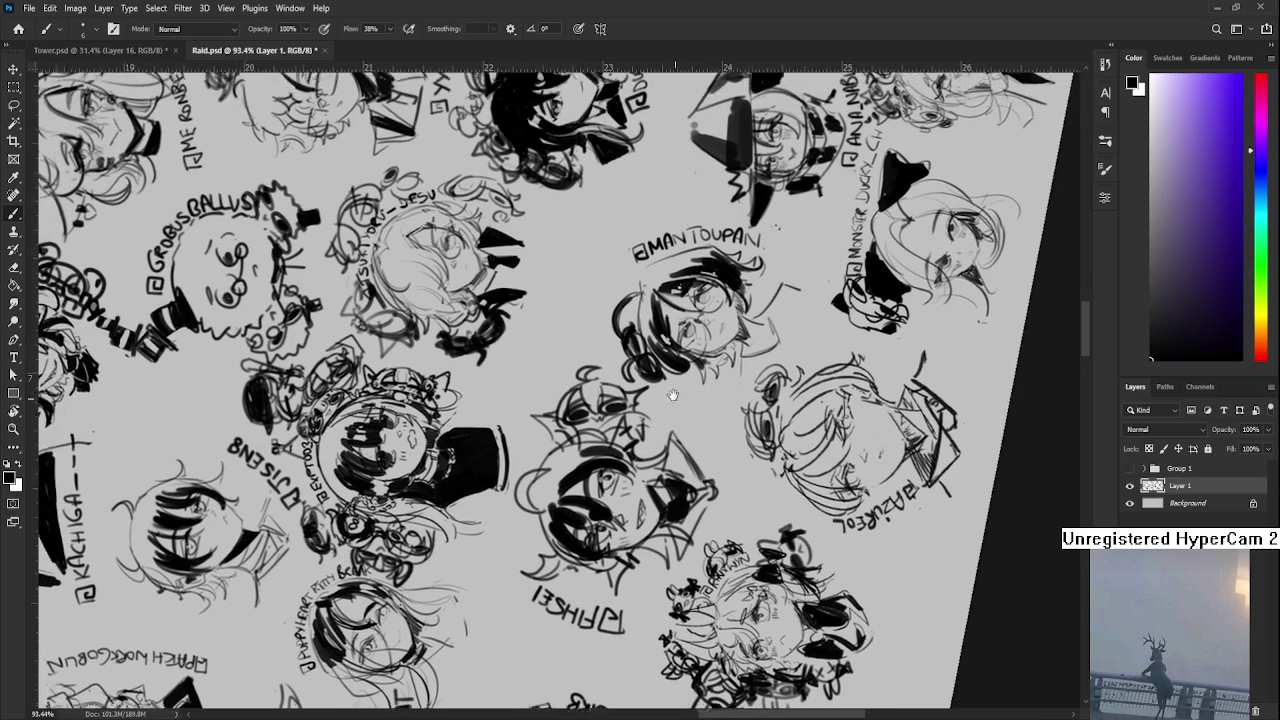
{"action": "mouse_move", "coordinate": [669, 378]}
{"action": "left_mouse_down"}
{"action": "mouse_move", "coordinate": [538, 402]}
{"action": "mouse_move", "coordinate": [555, 432]}
{"action": "mouse_move", "coordinate": [570, 430]}
{"action": "mouse_move", "coordinate": [566, 464]}
{"action": "left_mouse_up"}
{"action": "scroll", "coordinate": [566, 458], "scroll_direction": "down", "scroll_amount": 5, "text": "alt"}
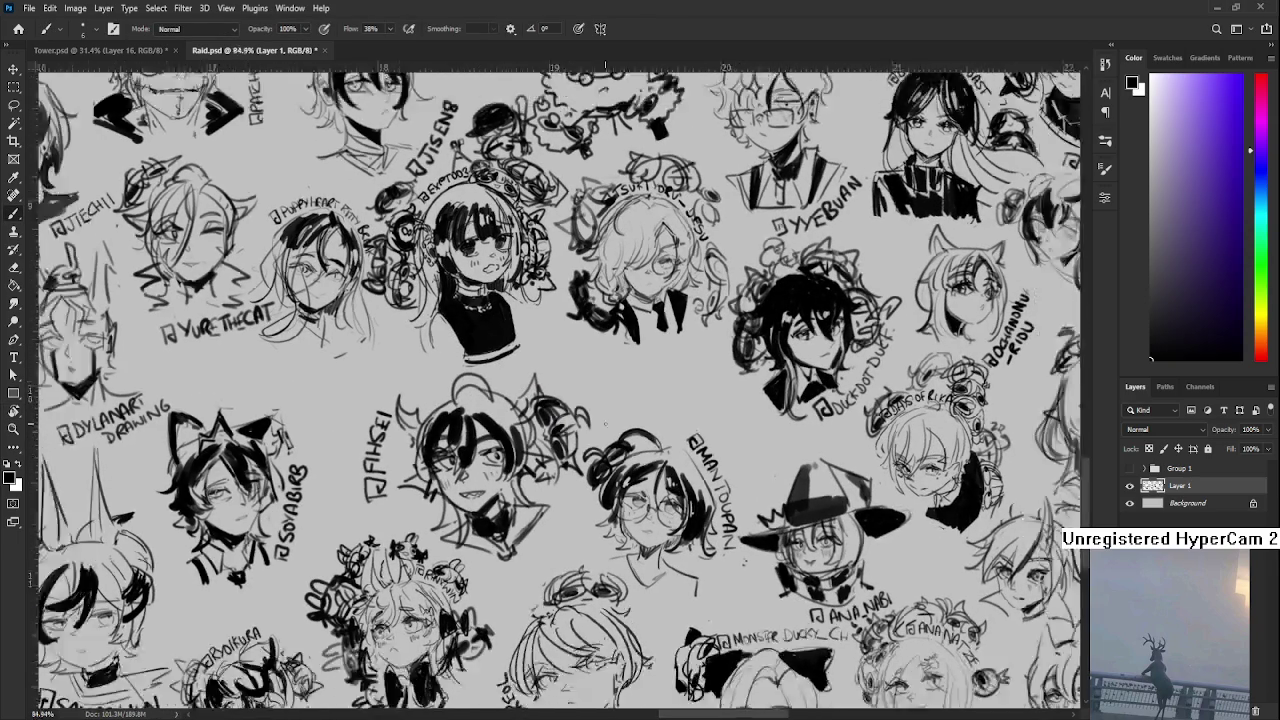
{"action": "scroll", "coordinate": [600, 420], "scroll_direction": "down", "scroll_amount": 2, "text": "alt"}
{"action": "key", "text": "r"}
{"action": "left_click_drag", "start_coordinate": [640, 420], "coordinate": [660, 350]}
{"action": "key", "text": "Escape"}
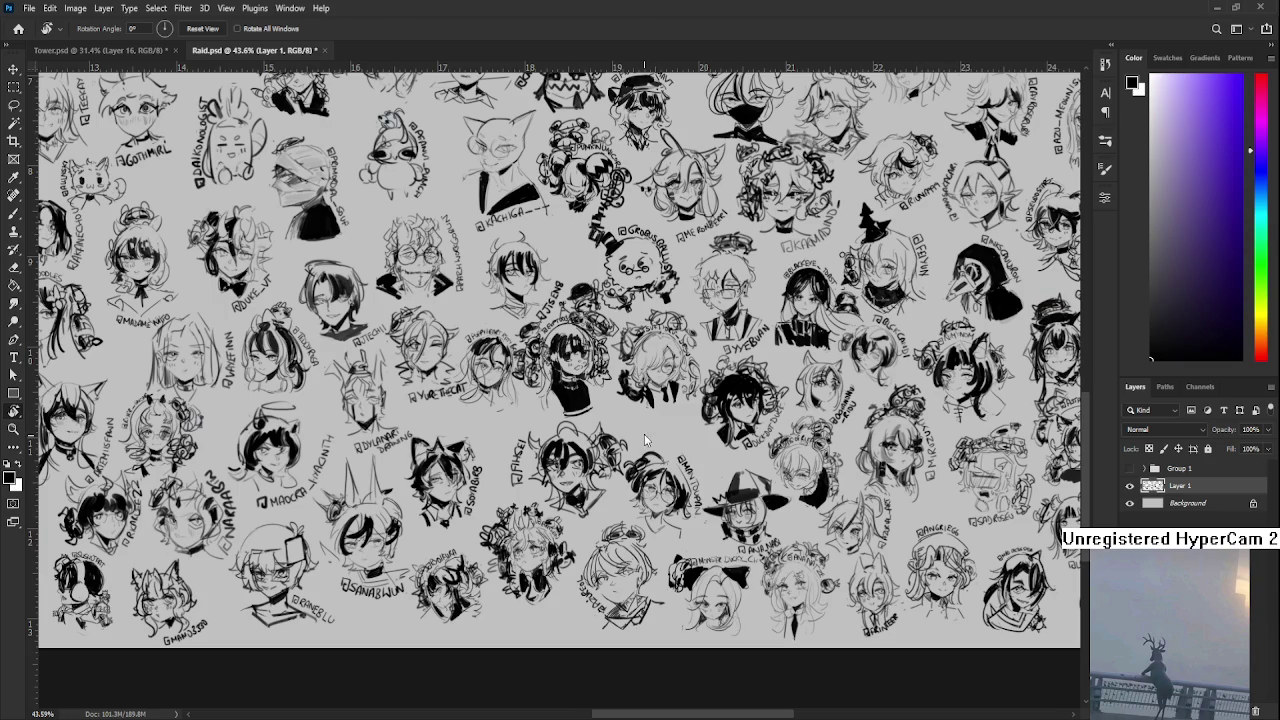
- Paste the copied two-character image as a new layer and start free-transforming it
{"action": "key", "text": "ctrl+v"}
{"action": "key", "text": "ctrl+t"}
{"action": "key", "text": "ctrl+minus"}
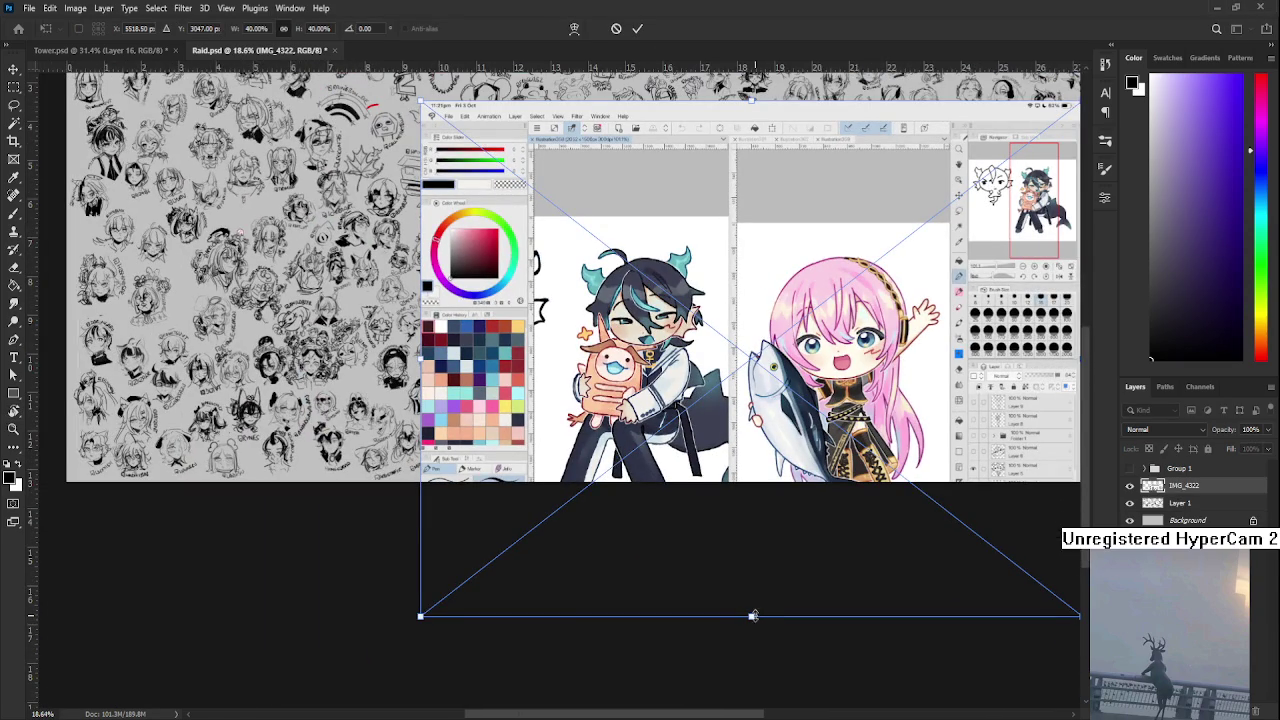
- Shrink the pasted IMG_4322 screenshot to about a fifth of its size
{"action": "left_click_drag", "start_coordinate": [757, 616], "coordinate": [723, 377]}
{"action": "key", "text": "Return"}
{"action": "key", "text": "r"}
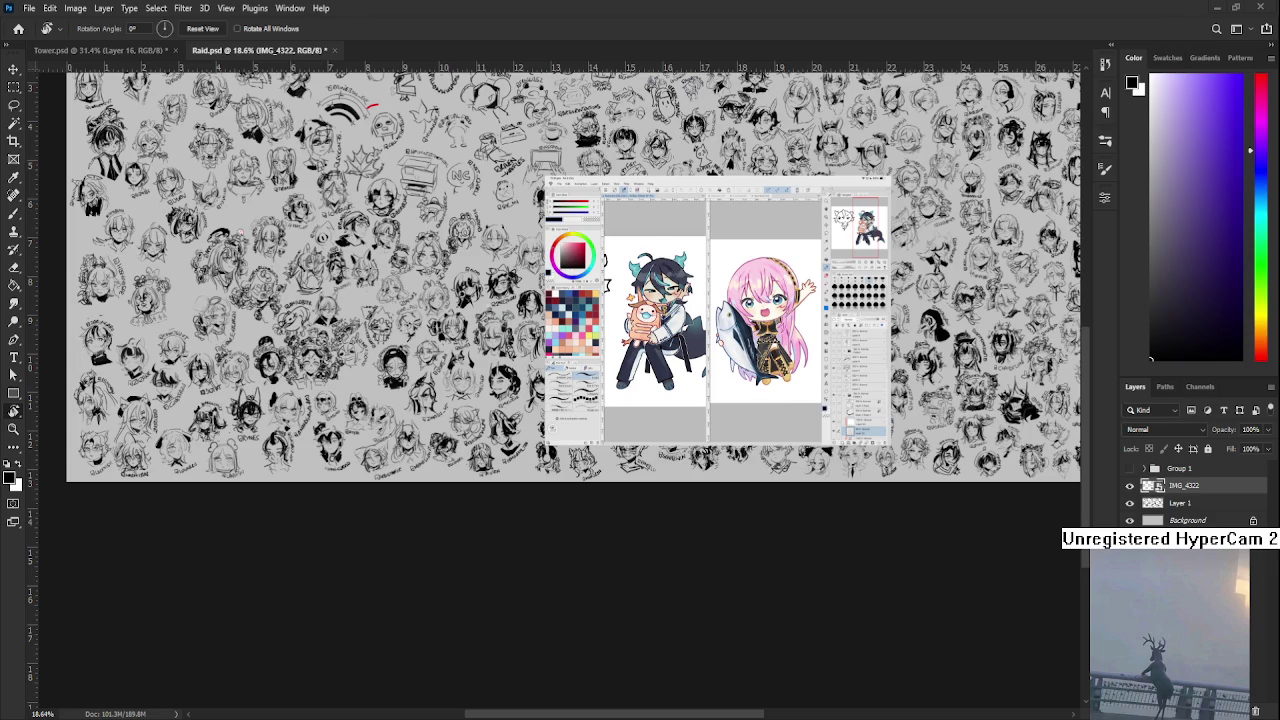
{"action": "scroll", "coordinate": [780, 328], "scroll_direction": "up", "scroll_amount": 3}
{"action": "scroll", "coordinate": [780, 328], "scroll_direction": "up", "scroll_amount": 3}
{"action": "scroll", "coordinate": [780, 328], "scroll_direction": "up", "scroll_amount": 2}
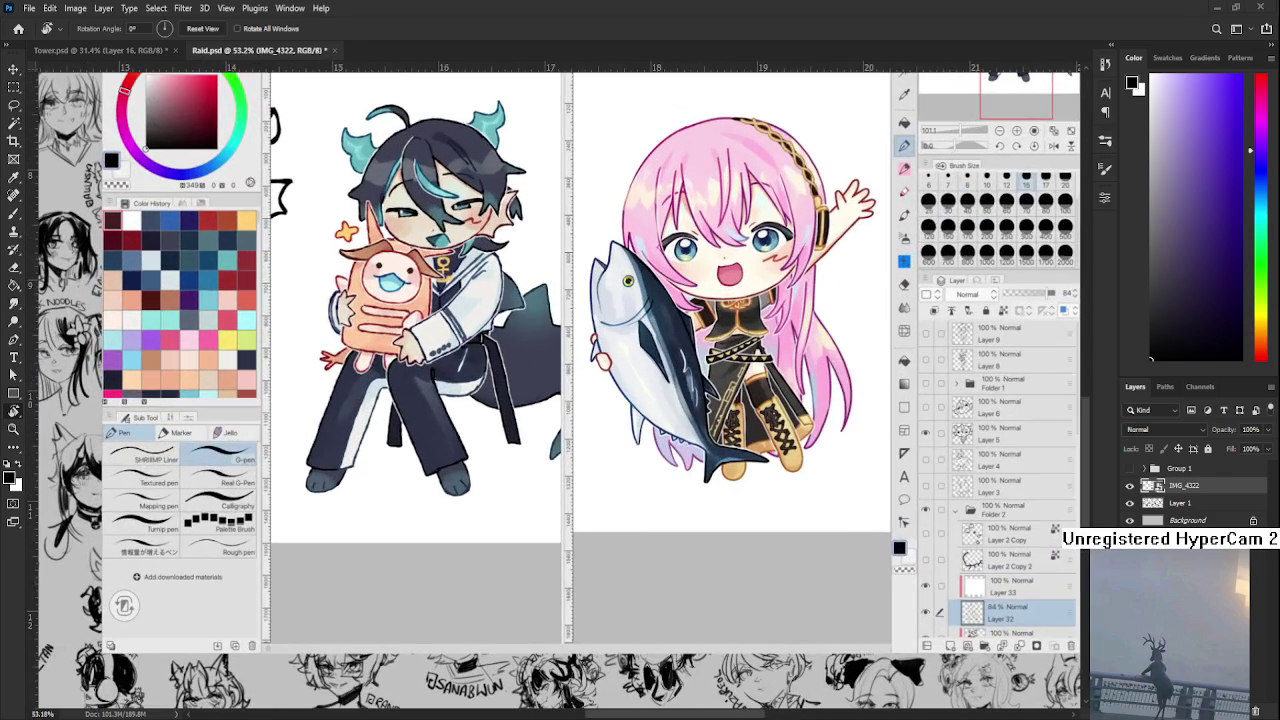
{"action": "scroll", "coordinate": [680, 401], "scroll_direction": "up", "scroll_amount": 1}
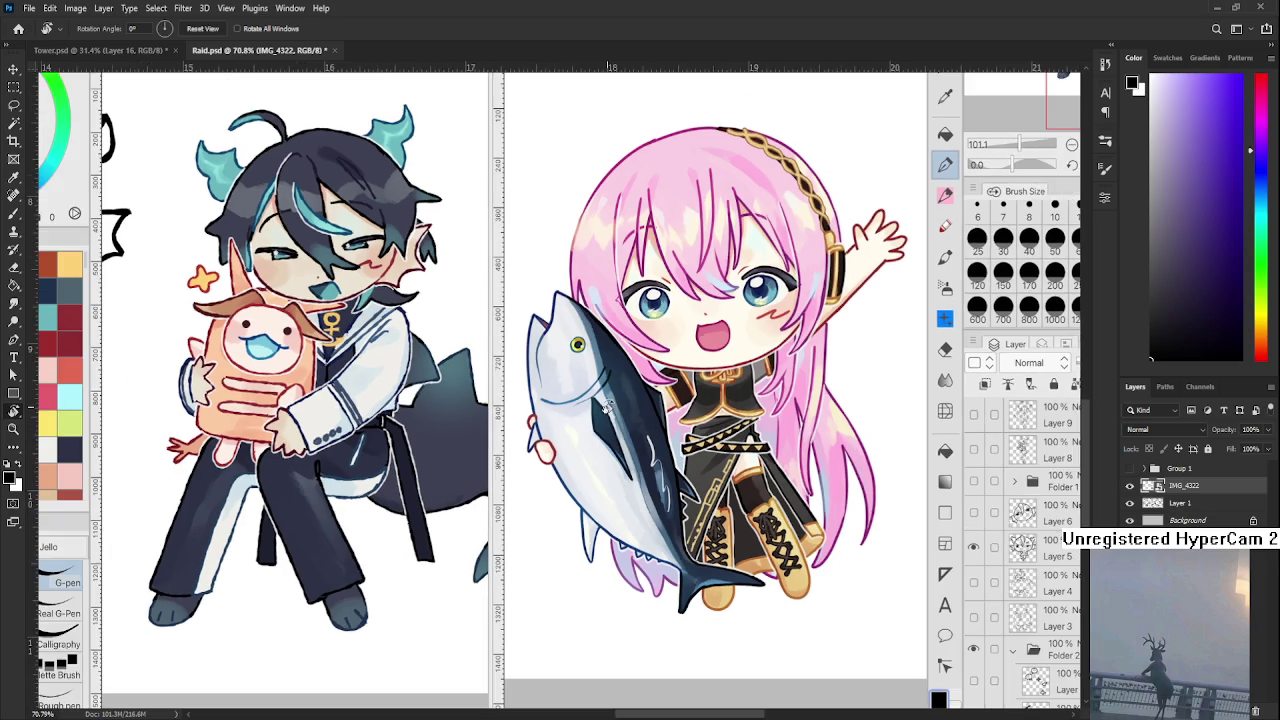
{"action": "scroll", "coordinate": [632, 422], "scroll_direction": "up", "scroll_amount": 2}
{"action": "scroll", "coordinate": [1056, 524], "scroll_direction": "up", "scroll_amount": 2}
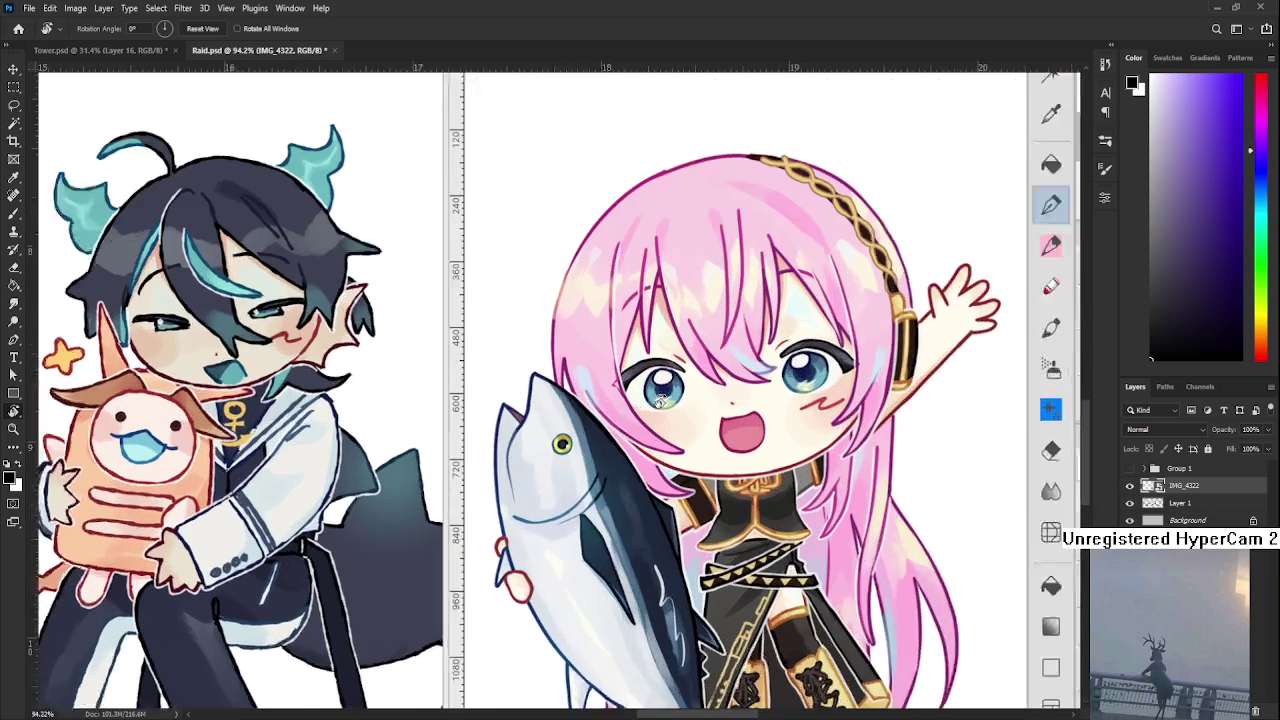
- Inspect the pink-haired character in the pasted screenshot up close
{"action": "mouse_move", "coordinate": [1056, 524]}
{"action": "left_mouse_down"}
{"action": "mouse_move", "coordinate": [894, 371]}
{"action": "mouse_move", "coordinate": [876, 512]}
{"action": "left_mouse_up"}
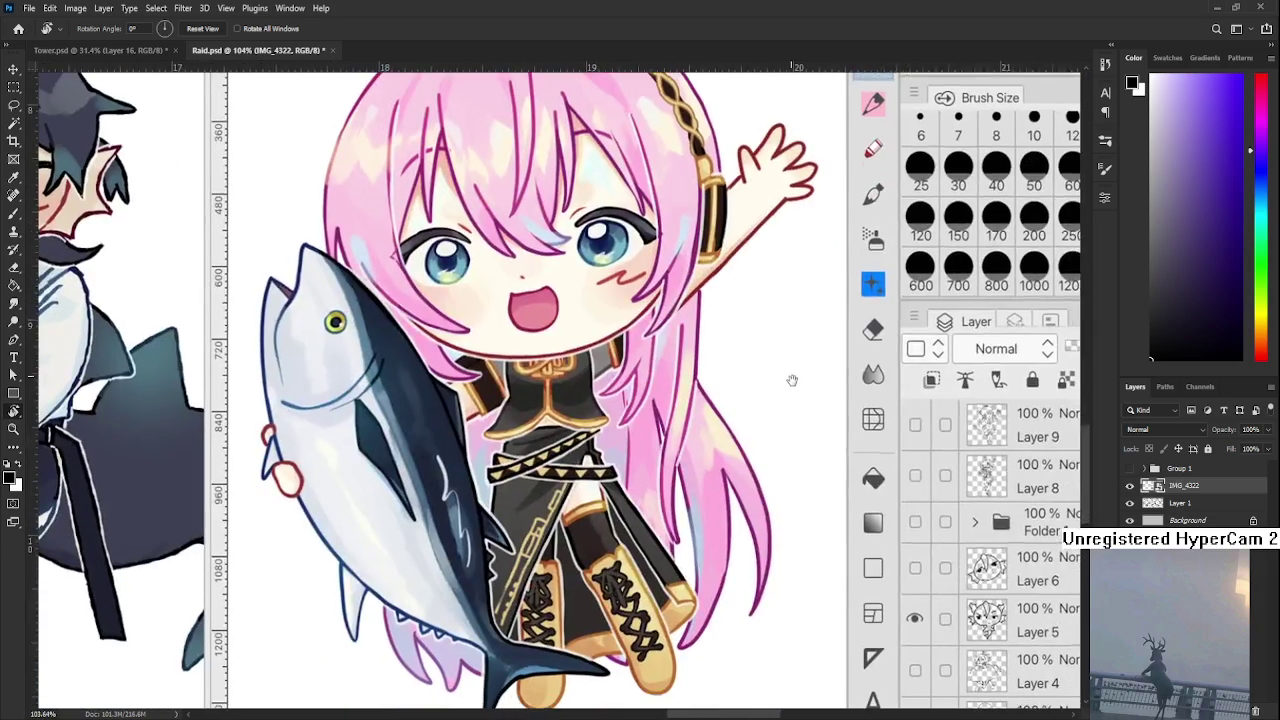
{"action": "scroll", "coordinate": [876, 512], "scroll_direction": "down", "scroll_amount": 2}
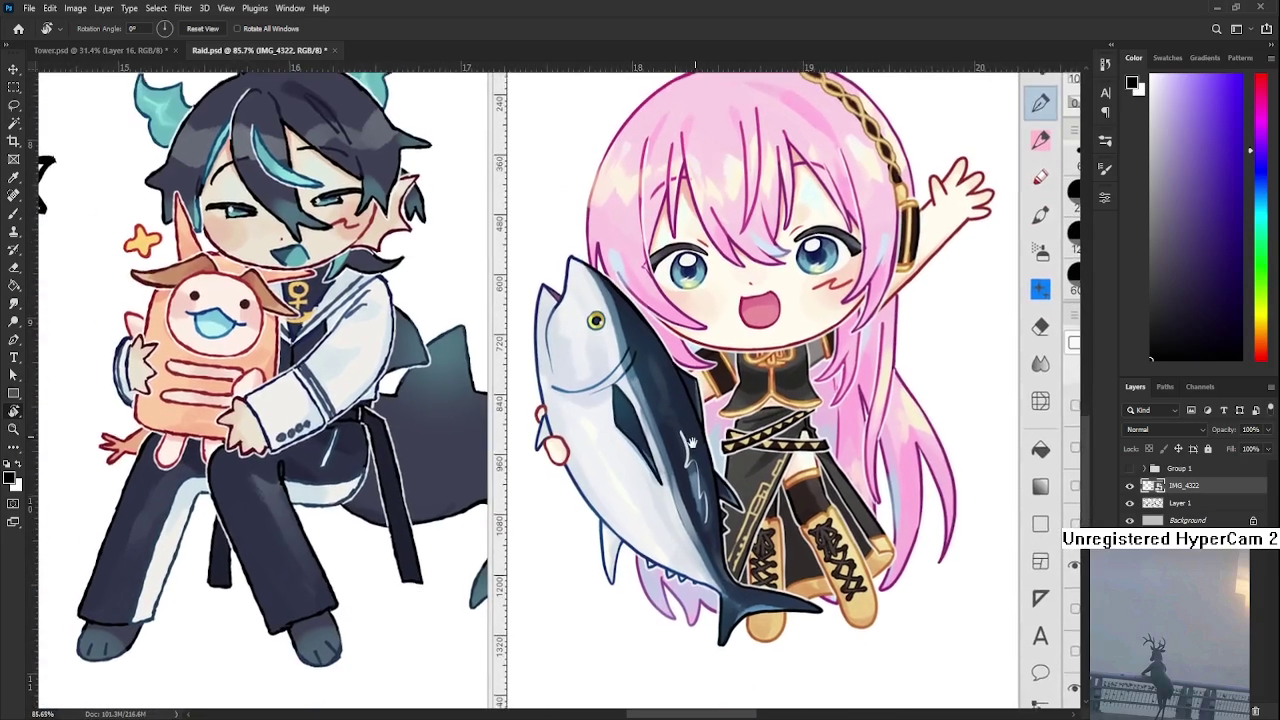
{"action": "scroll", "coordinate": [492, 440], "scroll_direction": "up", "scroll_amount": 1}
{"action": "scroll", "coordinate": [492, 440], "scroll_direction": "up", "scroll_amount": 1}
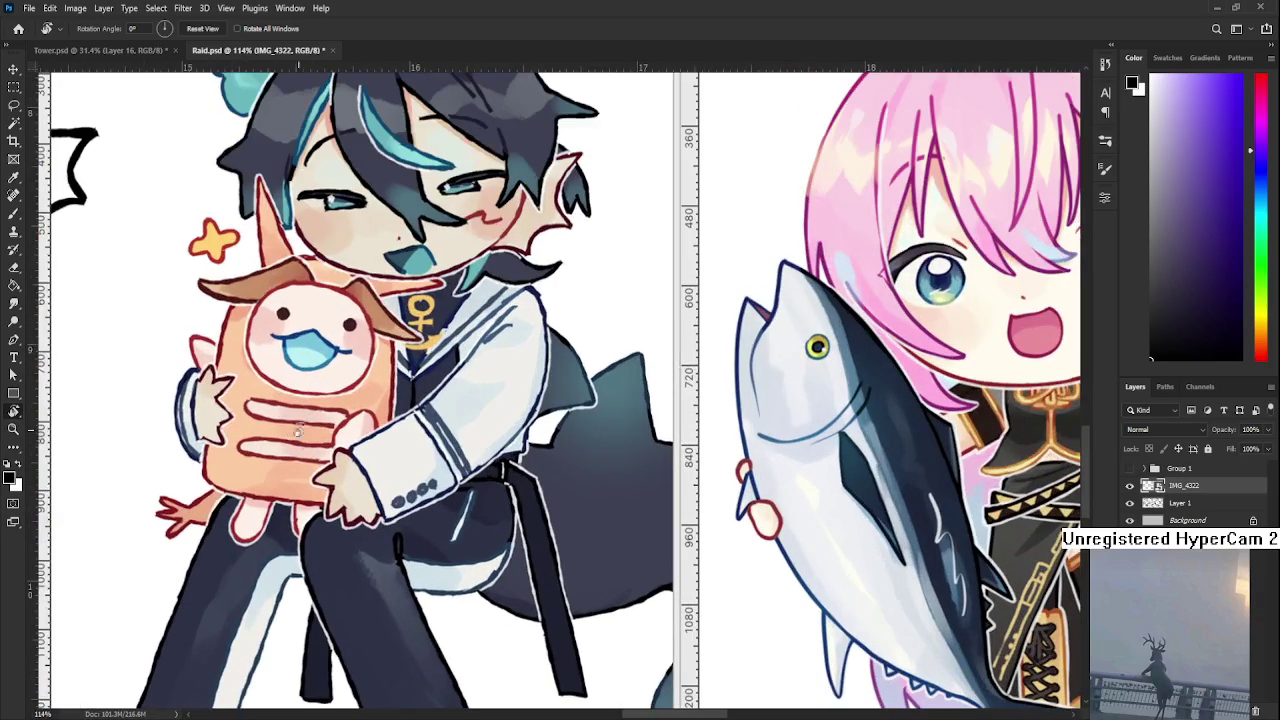
{"action": "scroll", "coordinate": [492, 466], "scroll_direction": "up", "scroll_amount": 1}
{"action": "scroll", "coordinate": [600, 470], "scroll_direction": "down", "scroll_amount": 2}
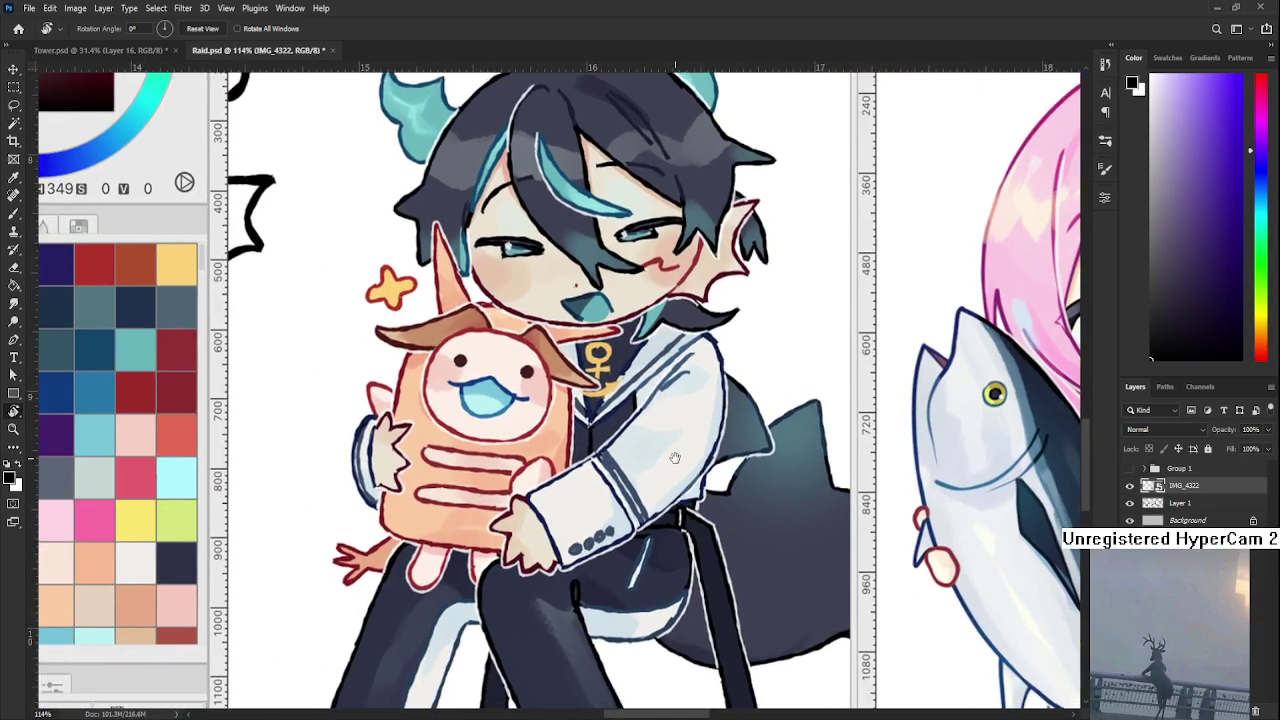
{"action": "scroll", "coordinate": [690, 478], "scroll_direction": "up", "scroll_amount": 2}
{"action": "scroll", "coordinate": [511, 473], "scroll_direction": "down", "scroll_amount": 2}
{"action": "scroll", "coordinate": [511, 473], "scroll_direction": "down", "scroll_amount": 1}
{"action": "scroll", "coordinate": [511, 473], "scroll_direction": "down", "scroll_amount": 1}
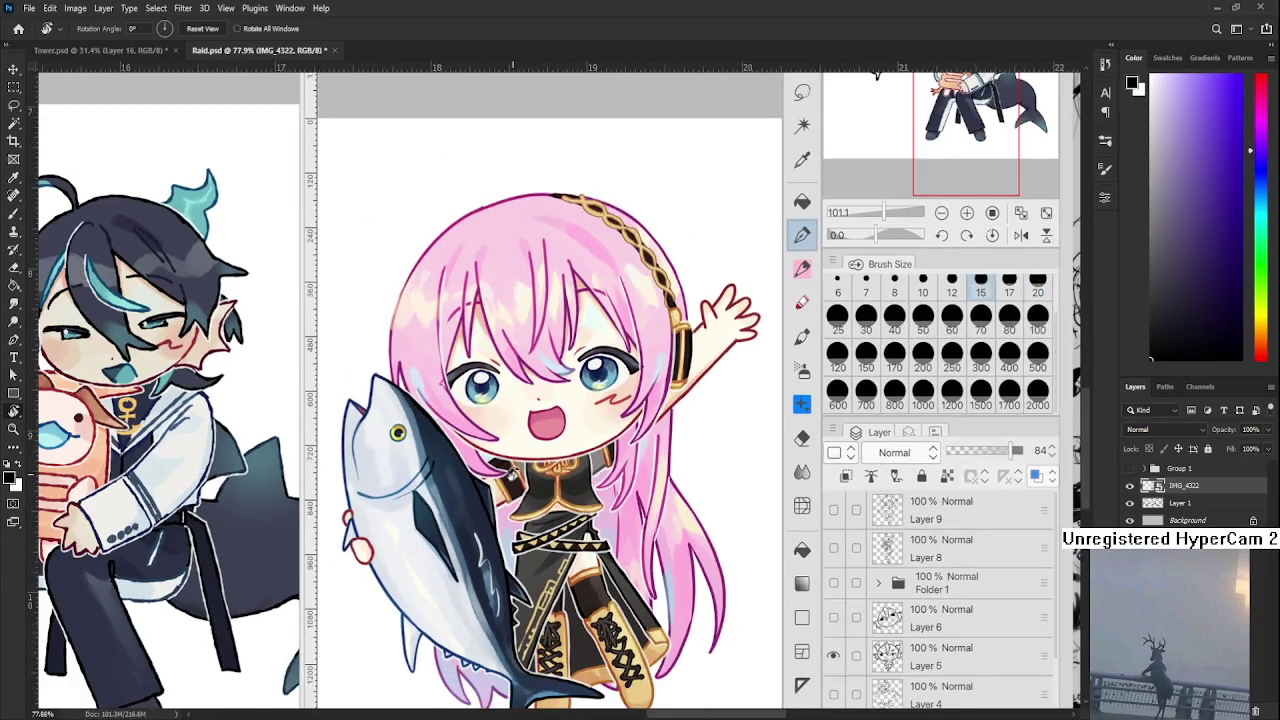
{"action": "scroll", "coordinate": [511, 473], "scroll_direction": "down", "scroll_amount": 1}
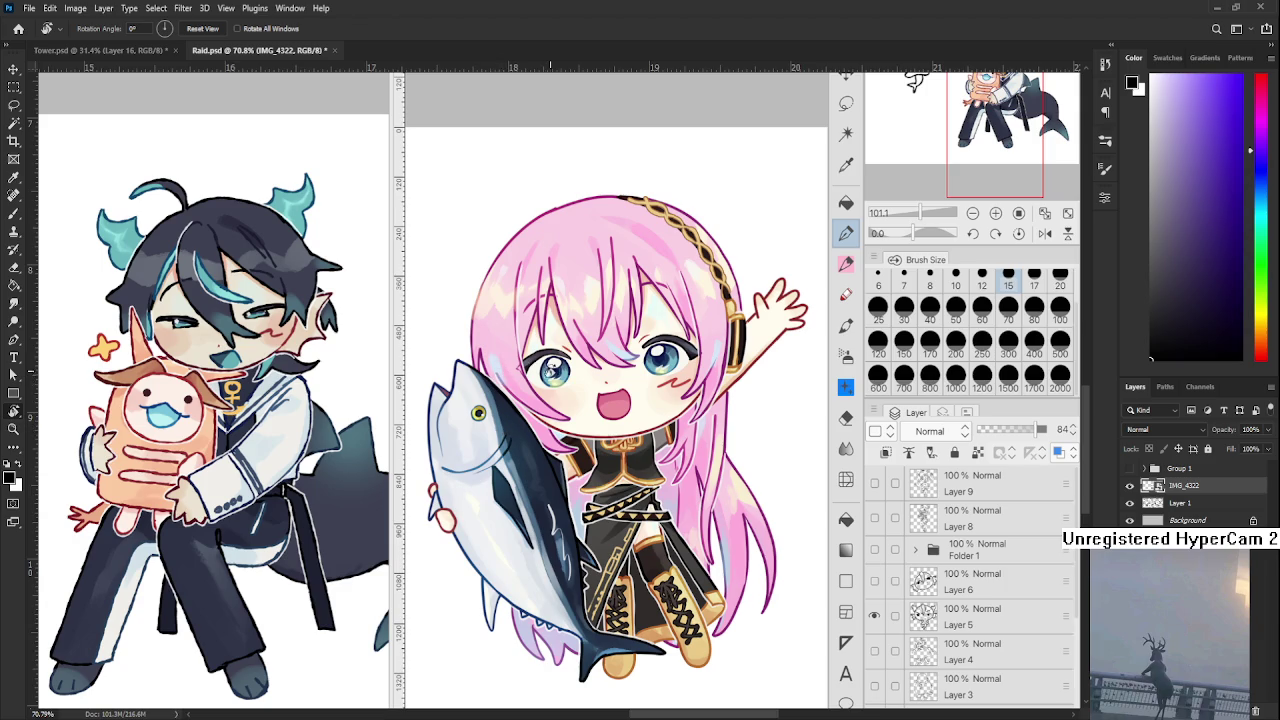
- Nudge the screenshot down, then delete the IMG_4322 layer with the trash icon
{"action": "scroll", "coordinate": [552, 370], "scroll_direction": "up", "scroll_amount": 1}
{"action": "scroll", "coordinate": [596, 368], "scroll_direction": "up", "scroll_amount": 1}
{"action": "scroll", "coordinate": [596, 368], "scroll_direction": "up", "scroll_amount": 1}
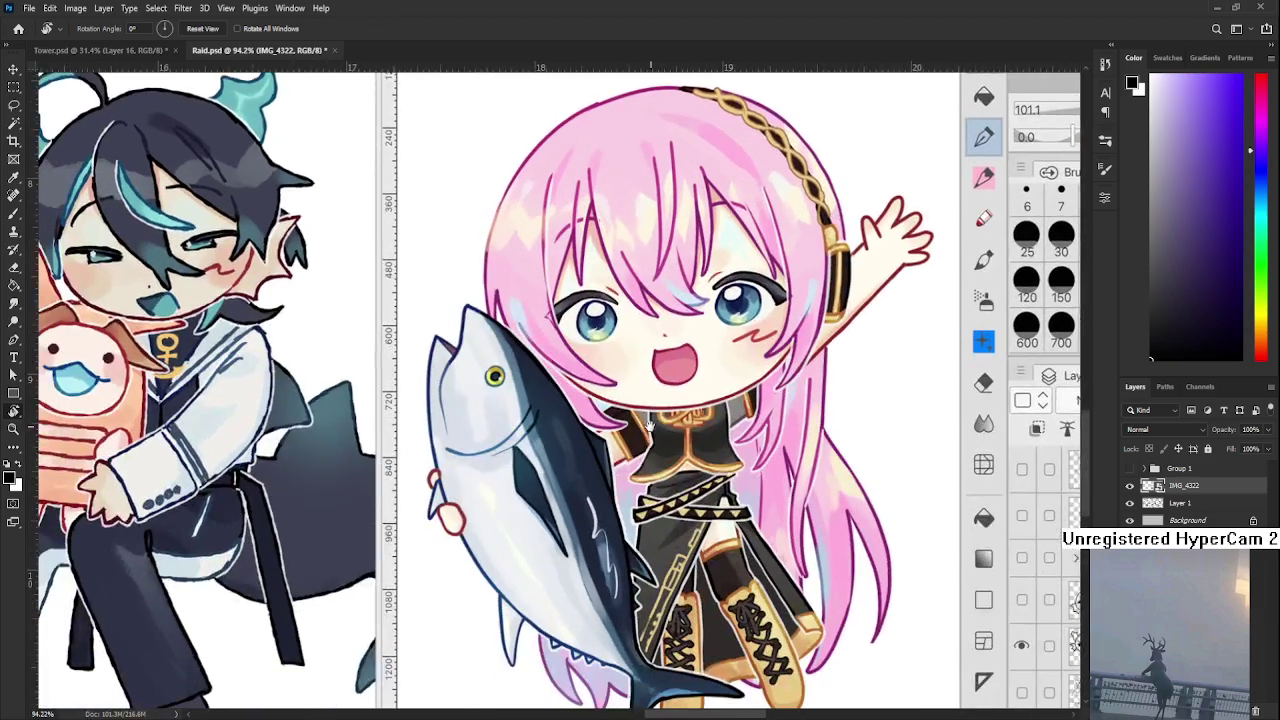
{"action": "scroll", "coordinate": [792, 447], "scroll_direction": "down", "scroll_amount": 1}
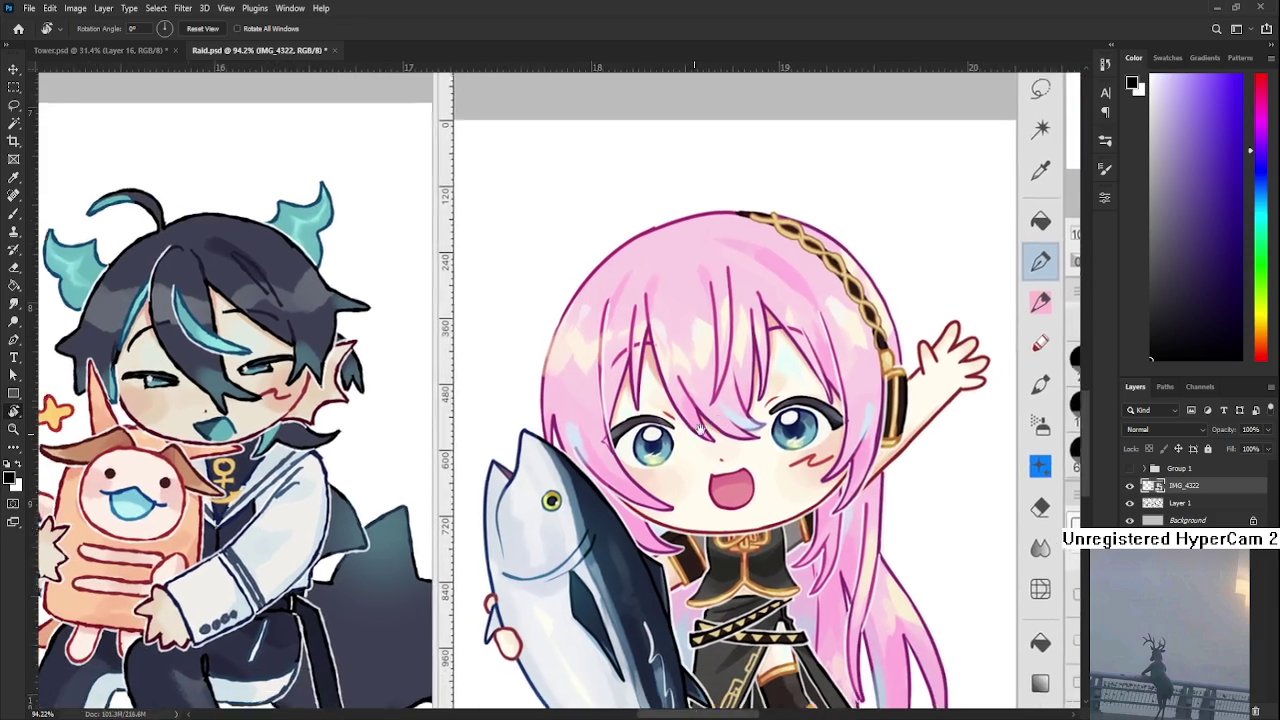
{"action": "scroll", "coordinate": [700, 470], "scroll_direction": "down", "scroll_amount": 2}
{"action": "scroll", "coordinate": [686, 479], "scroll_direction": "down", "scroll_amount": 1}
{"action": "scroll", "coordinate": [686, 480], "scroll_direction": "down", "scroll_amount": 1}
{"action": "mouse_move", "coordinate": [654, 593]}
{"action": "left_mouse_down"}
{"action": "mouse_move", "coordinate": [601, 470]}
{"action": "mouse_move", "coordinate": [581, 465]}
{"action": "left_mouse_up"}
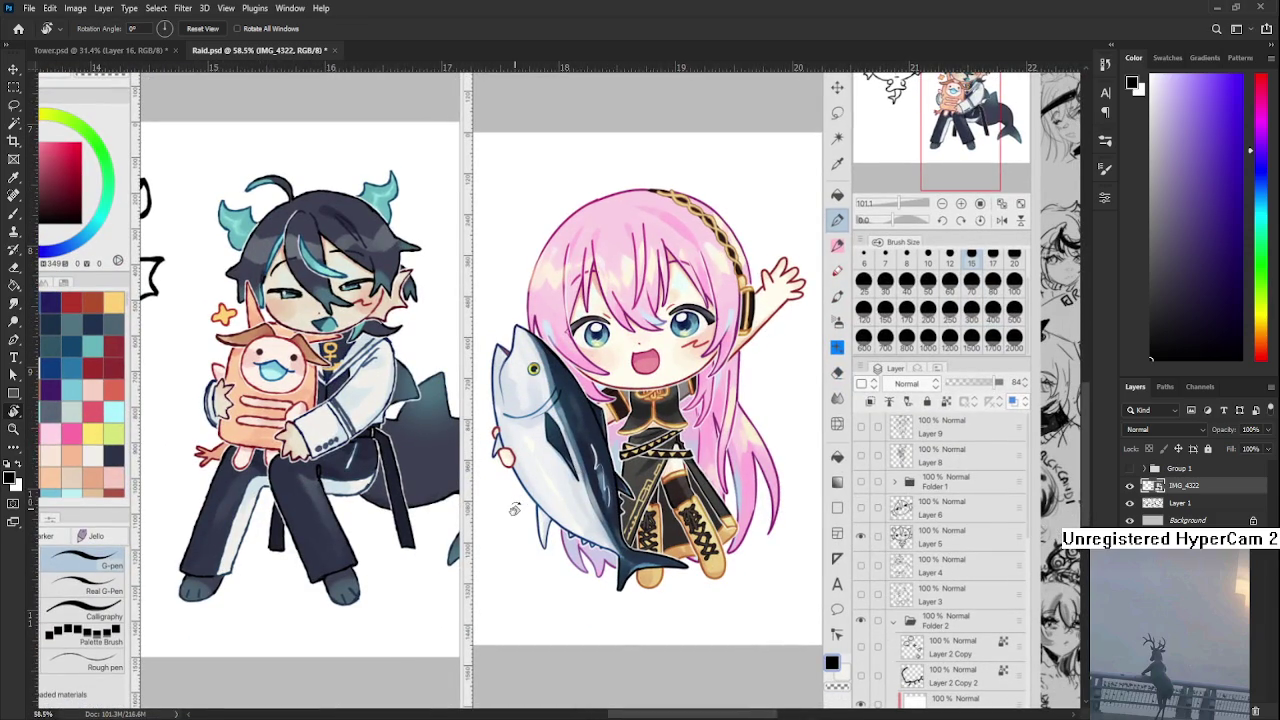
{"action": "scroll", "coordinate": [556, 459], "scroll_direction": "down", "scroll_amount": 3}
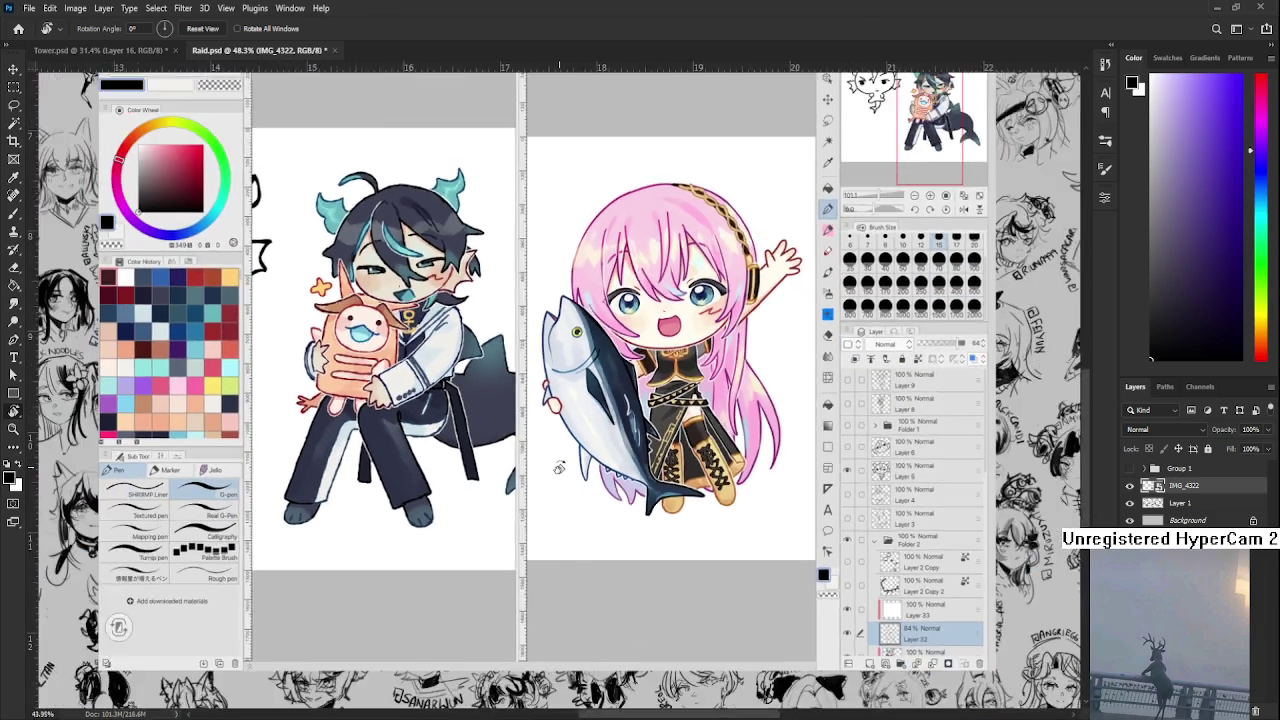
{"action": "scroll", "coordinate": [556, 459], "scroll_direction": "down", "scroll_amount": 1}
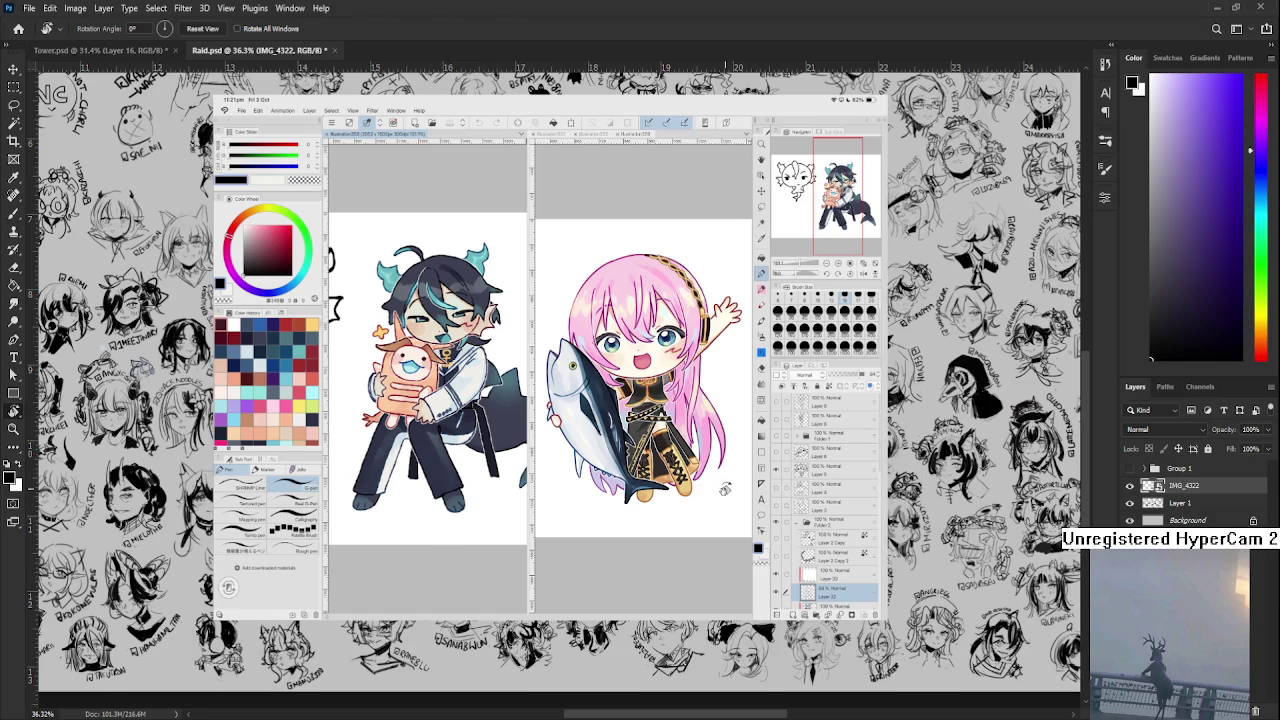
{"action": "scroll", "coordinate": [545, 508], "scroll_direction": "up", "scroll_amount": 2}
{"action": "left_click_drag", "start_coordinate": [531, 425], "coordinate": [531, 518]}
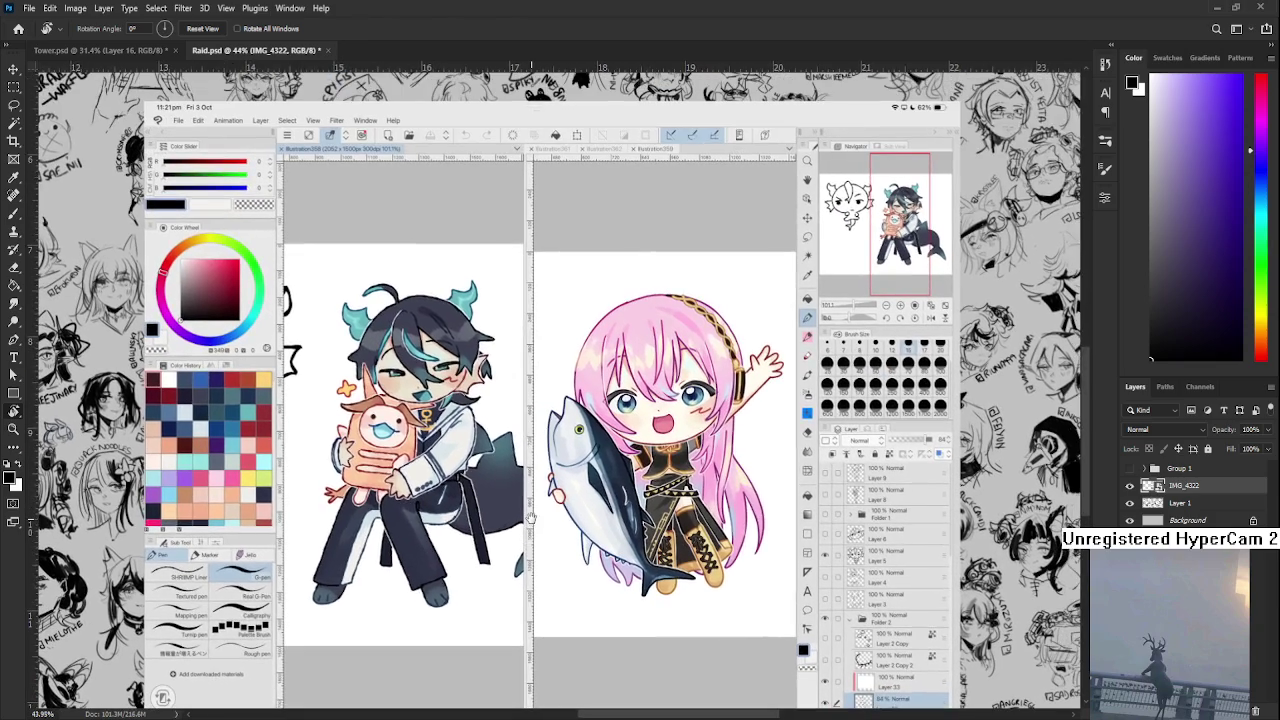
{"action": "left_click", "coordinate": [1256, 710]}
{"action": "scroll", "coordinate": [850, 516], "scroll_direction": "down", "scroll_amount": 2}
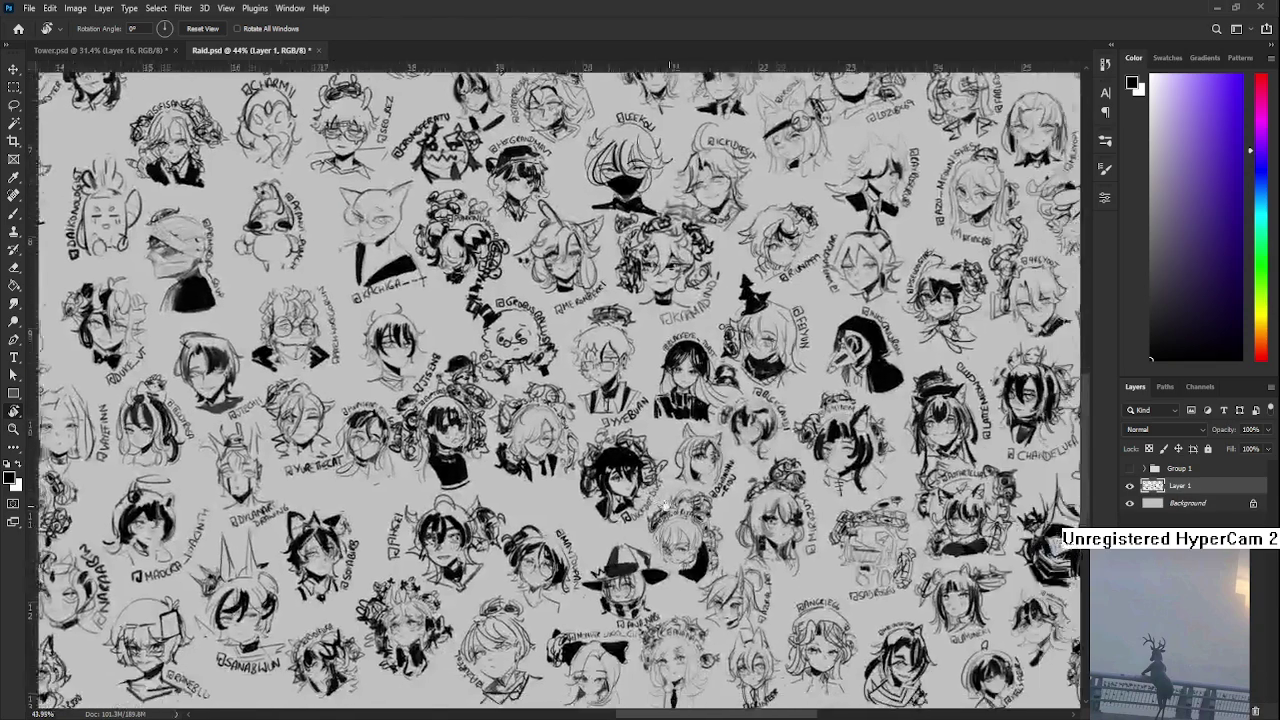
- Zoom out to review the Raid sketches, then switch back to the Tower.psd painting
{"action": "scroll", "coordinate": [760, 512], "scroll_direction": "down", "scroll_amount": 2}
{"action": "scroll", "coordinate": [672, 508], "scroll_direction": "down", "scroll_amount": 1}
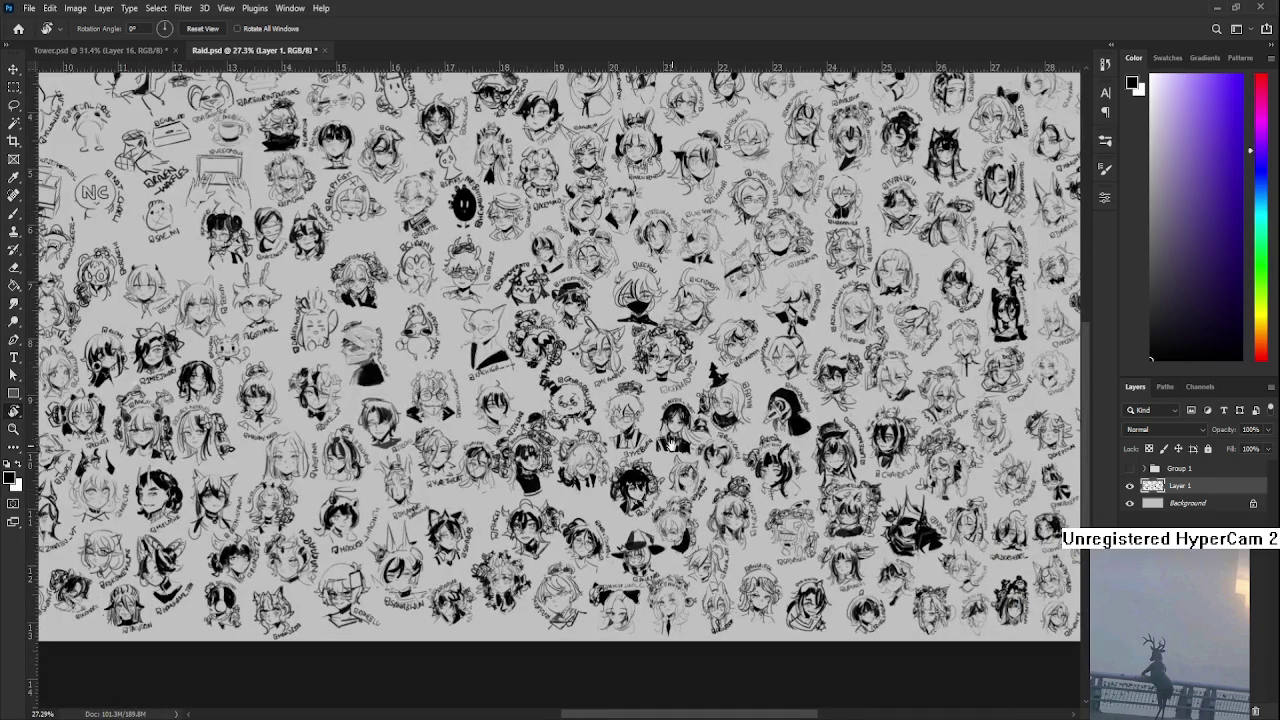
{"action": "left_click_drag", "start_coordinate": [672, 533], "coordinate": [520, 403]}
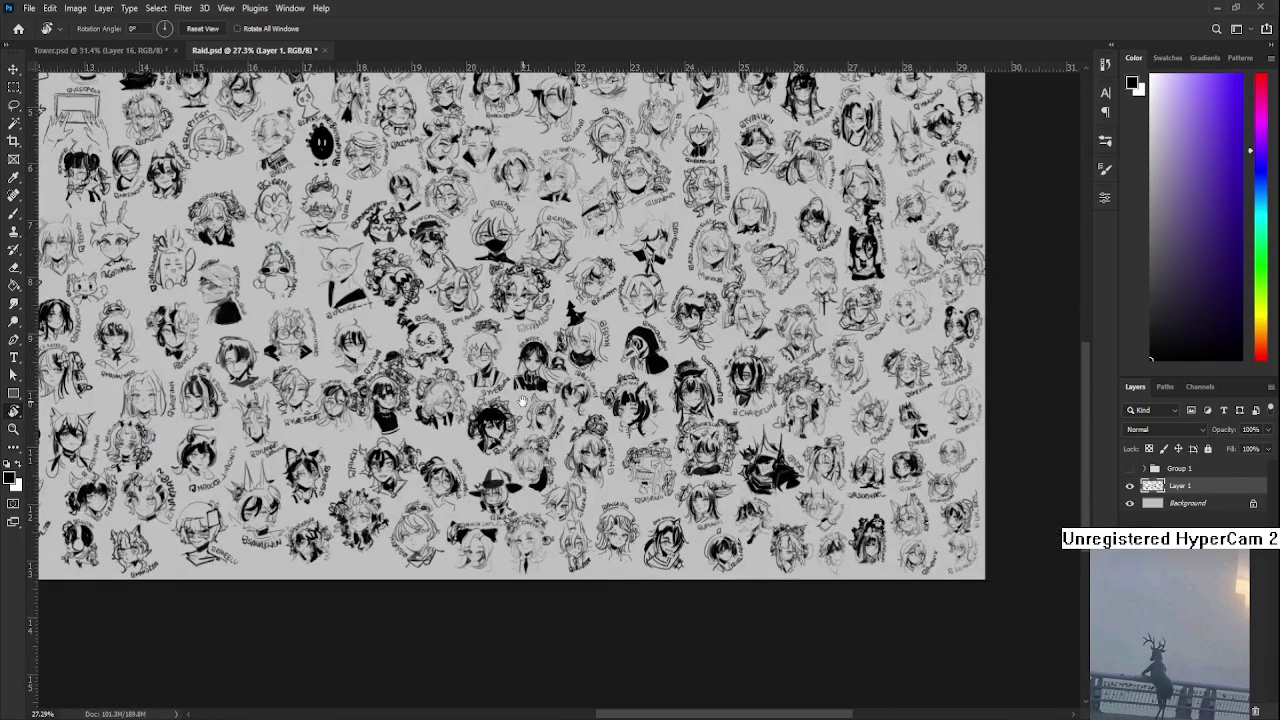
{"action": "scroll", "coordinate": [520, 403], "scroll_direction": "down", "scroll_amount": 1}
{"action": "scroll", "coordinate": [560, 400], "scroll_direction": "down", "scroll_amount": 1}
{"action": "scroll", "coordinate": [600, 390], "scroll_direction": "down", "scroll_amount": 1}
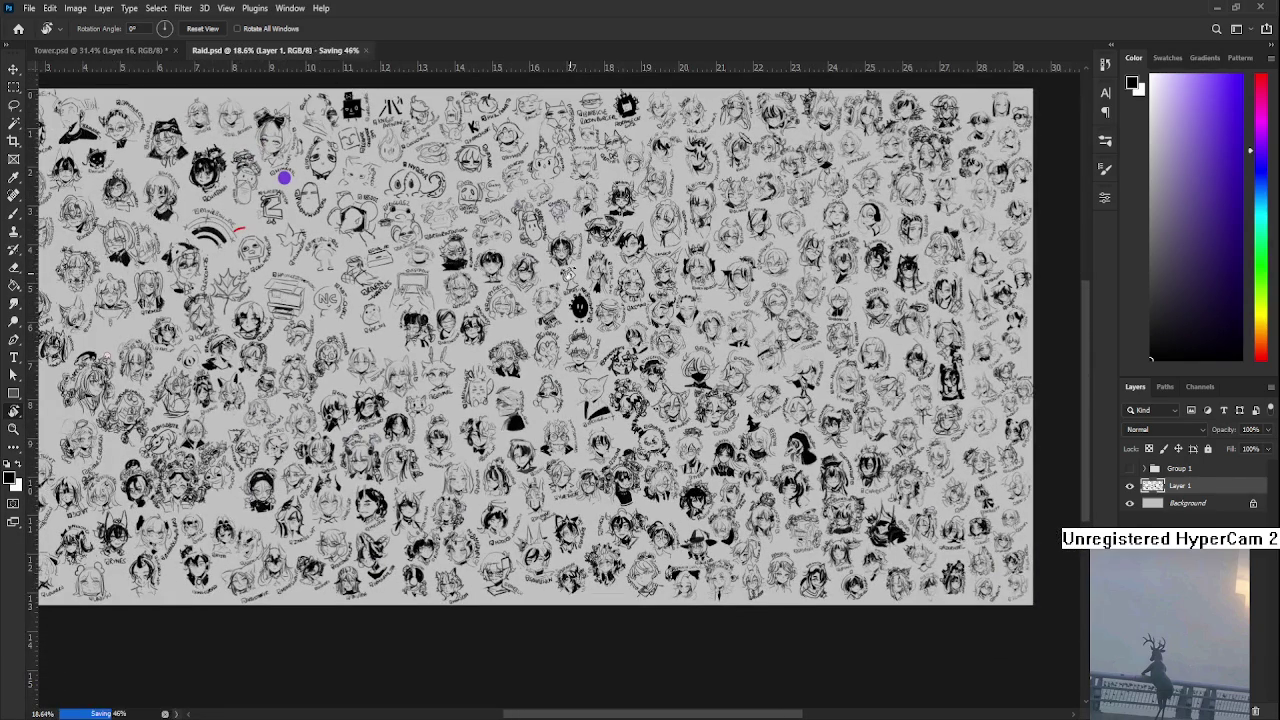
{"action": "key", "text": "ctrl+Tab"}
{"action": "scroll", "coordinate": [636, 507], "scroll_direction": "up", "scroll_amount": 1}
{"action": "left_click_drag", "start_coordinate": [645, 552], "coordinate": [636, 490]}
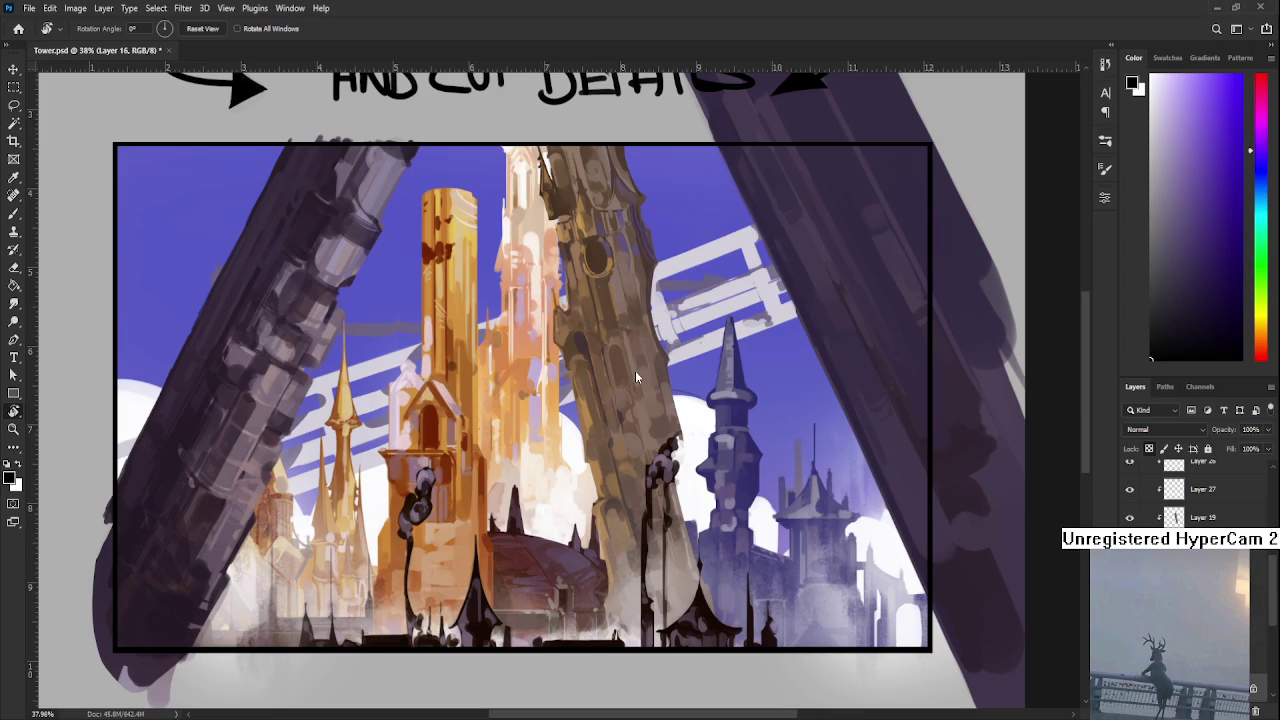
- Zoom in, enlarge the brush to 40 and rotate the canvas to a drawing angle
{"action": "scroll", "coordinate": [655, 508], "scroll_direction": "up", "scroll_amount": 2}
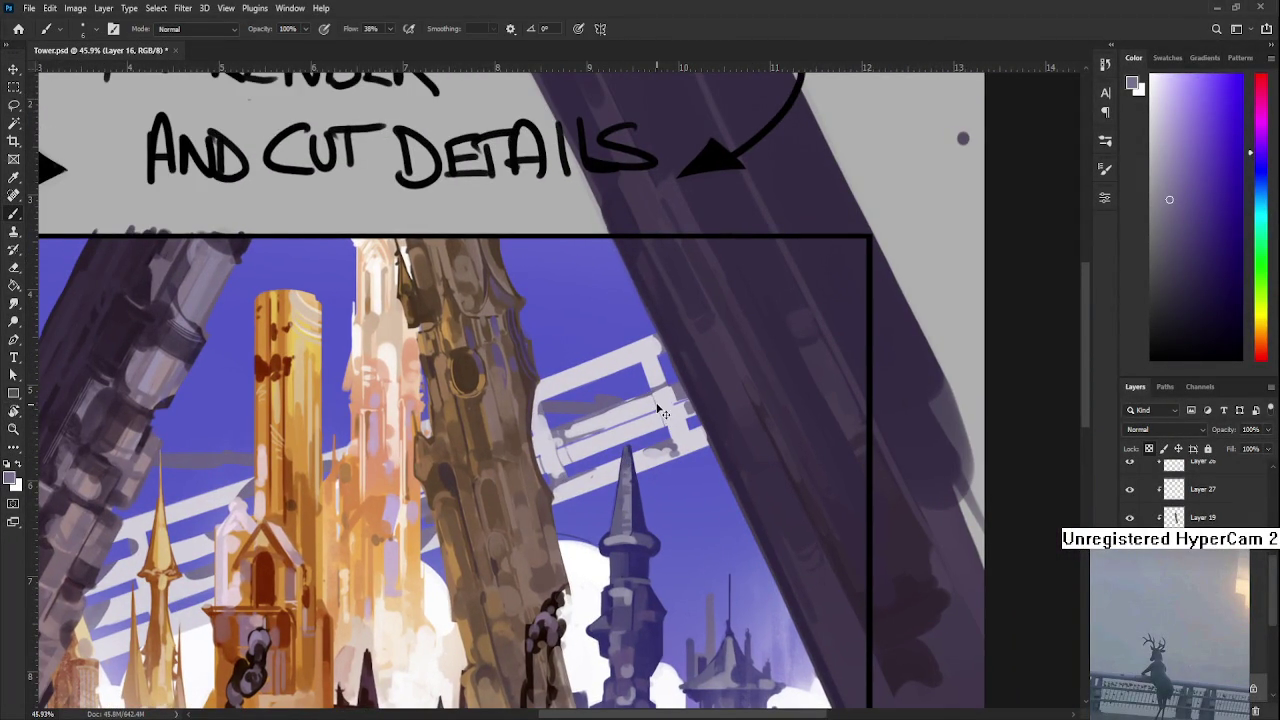
{"action": "scroll", "coordinate": [661, 417], "scroll_direction": "up", "scroll_amount": 2}
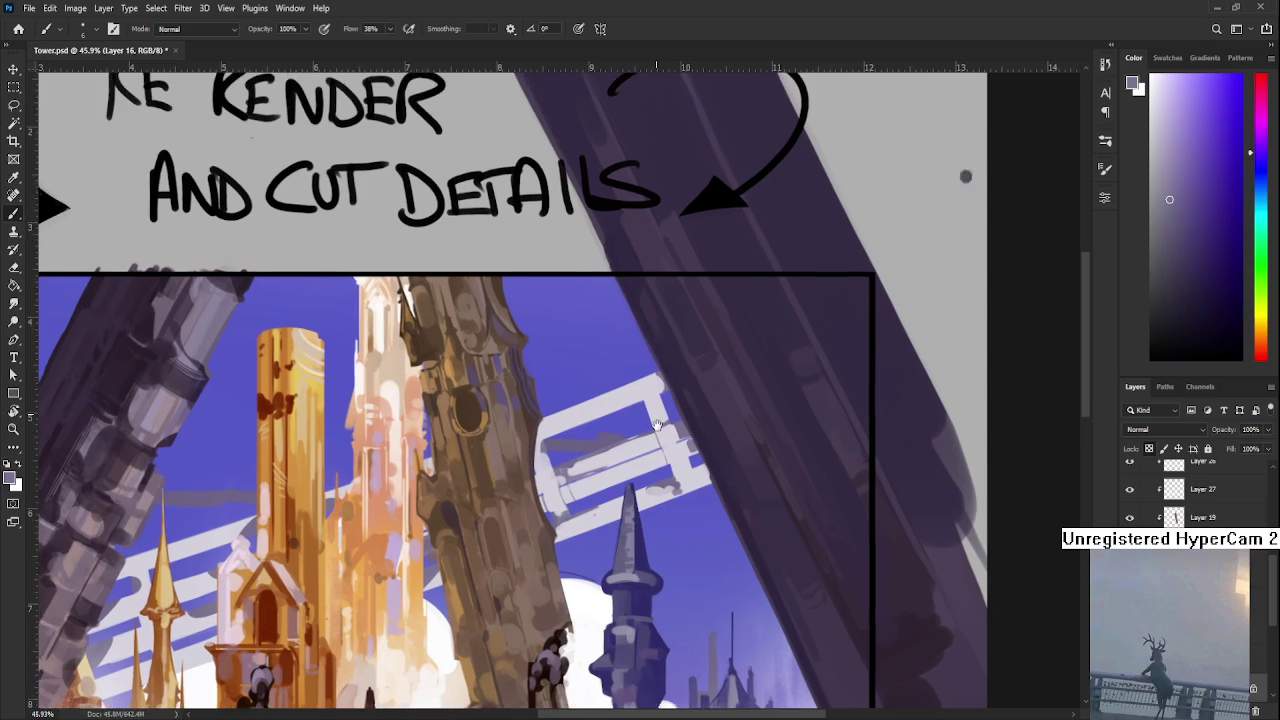
{"action": "scroll", "coordinate": [650, 410], "scroll_direction": "up", "scroll_amount": 1}
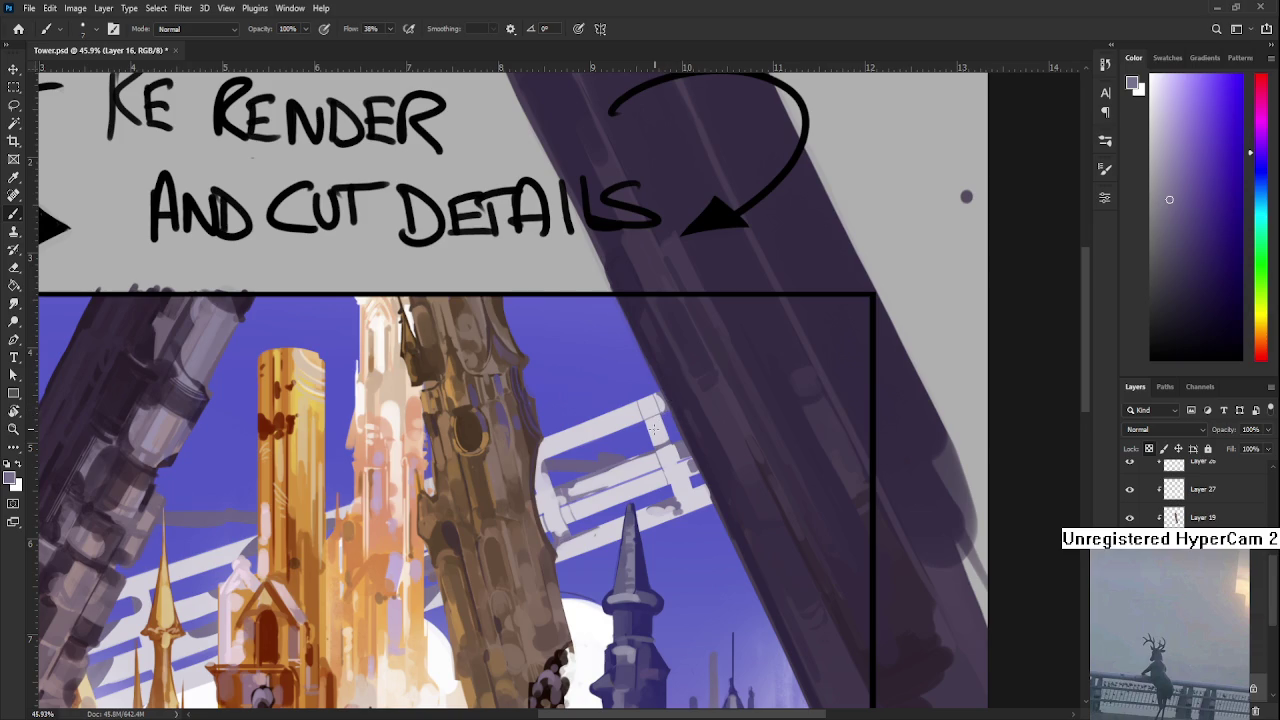
{"action": "key", "text": "bracketright"}
{"action": "key", "text": "bracketright"}
{"action": "key", "text": "bracketright"}
{"action": "key", "text": "r"}
{"action": "mouse_move", "coordinate": [650, 428]}
{"action": "left_mouse_down"}
{"action": "mouse_move", "coordinate": [686, 454]}
{"action": "mouse_move", "coordinate": [609, 428]}
{"action": "left_mouse_up"}
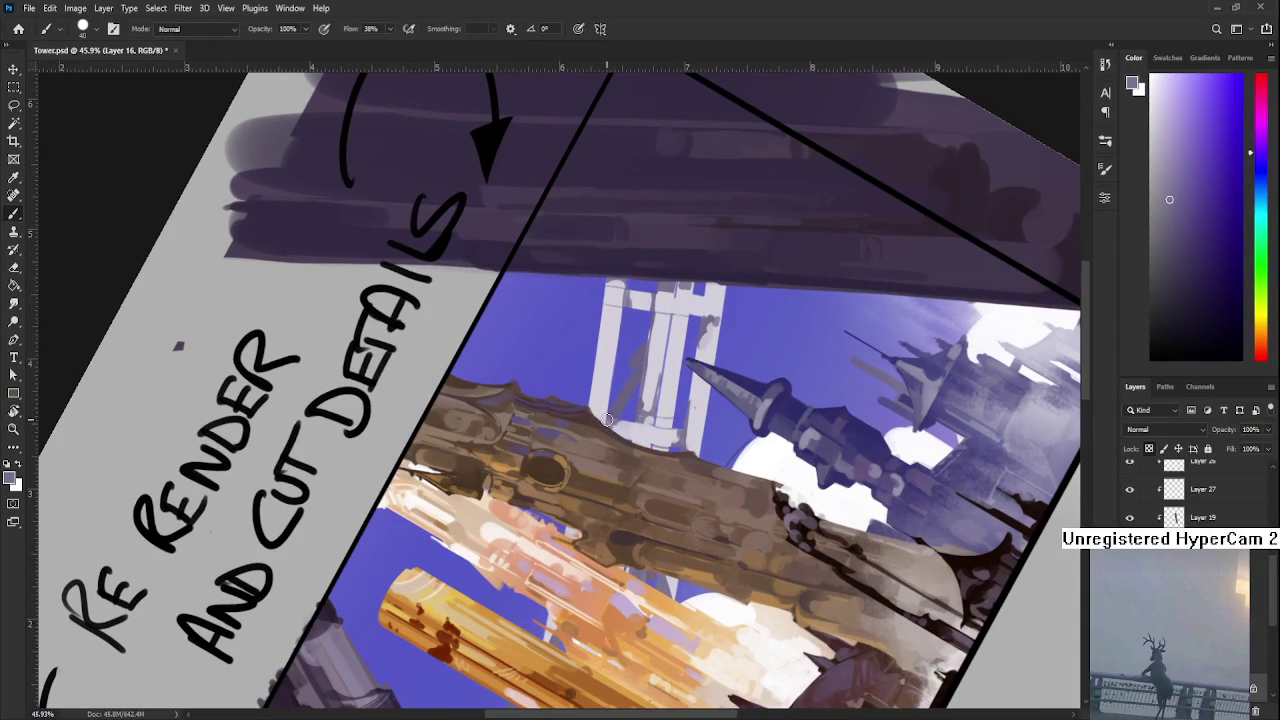
{"action": "scroll", "coordinate": [607, 420], "scroll_direction": "down", "scroll_amount": 1}
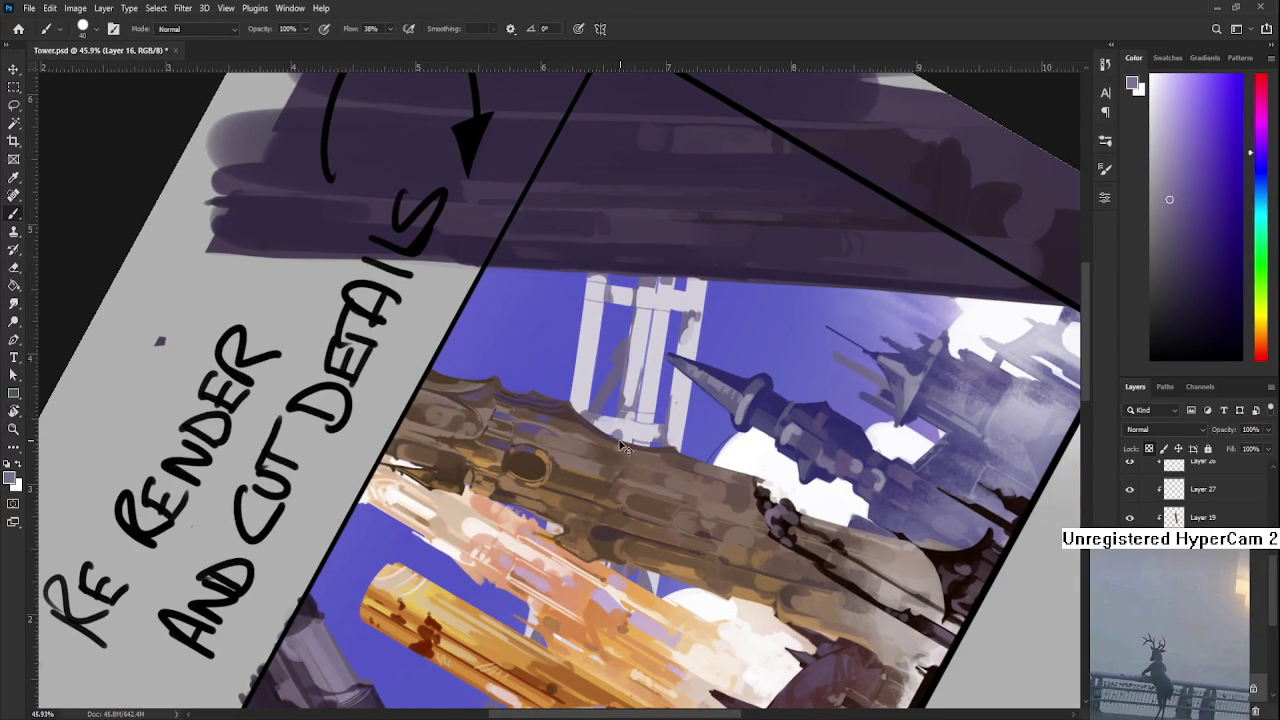
{"action": "key", "text": "r"}
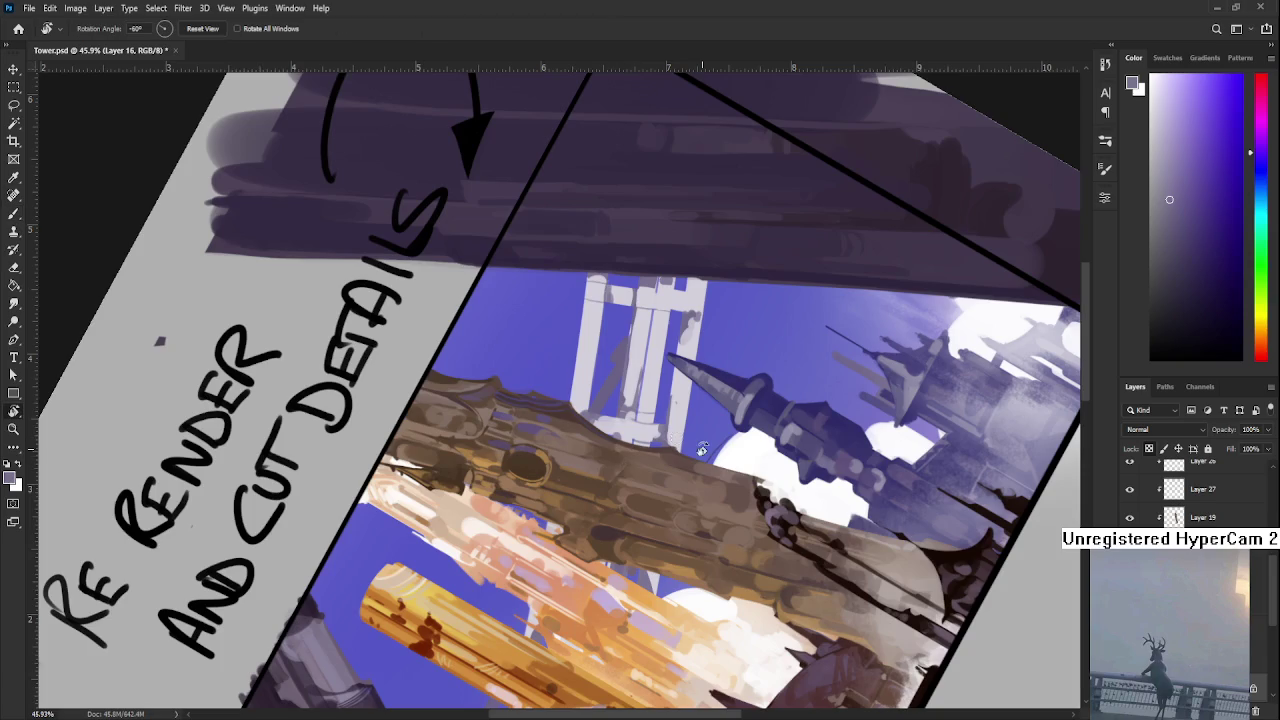
{"action": "left_click_drag", "start_coordinate": [702, 450], "coordinate": [603, 506]}
{"action": "key", "text": "b"}
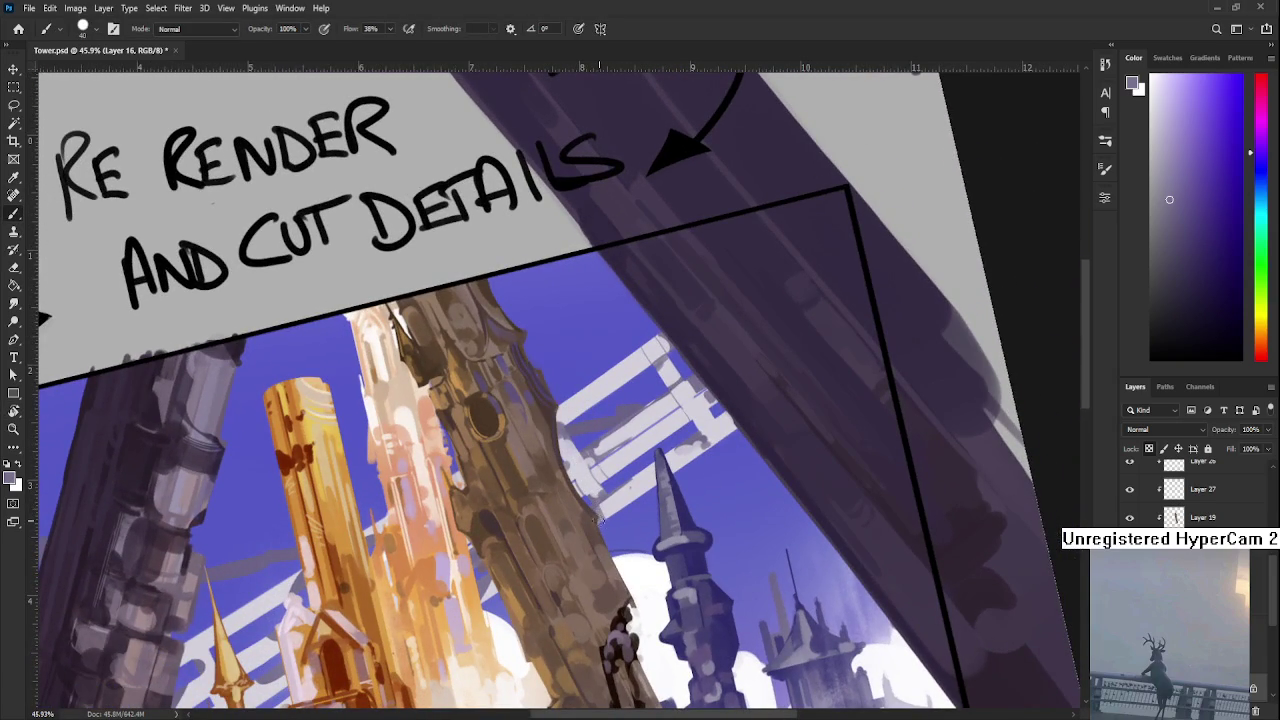
- Sample a range of light, grey-purple and darker tones from the painting and blue-grey spire
{"action": "left_click", "coordinate": [603, 510], "text": "alt"}
{"action": "left_click", "coordinate": [606, 500], "text": "alt"}
{"action": "left_click_drag", "start_coordinate": [626, 492], "coordinate": [612, 506]}
{"action": "left_click", "coordinate": [621, 496], "text": "alt"}
{"action": "left_click", "coordinate": [636, 490], "text": "alt"}
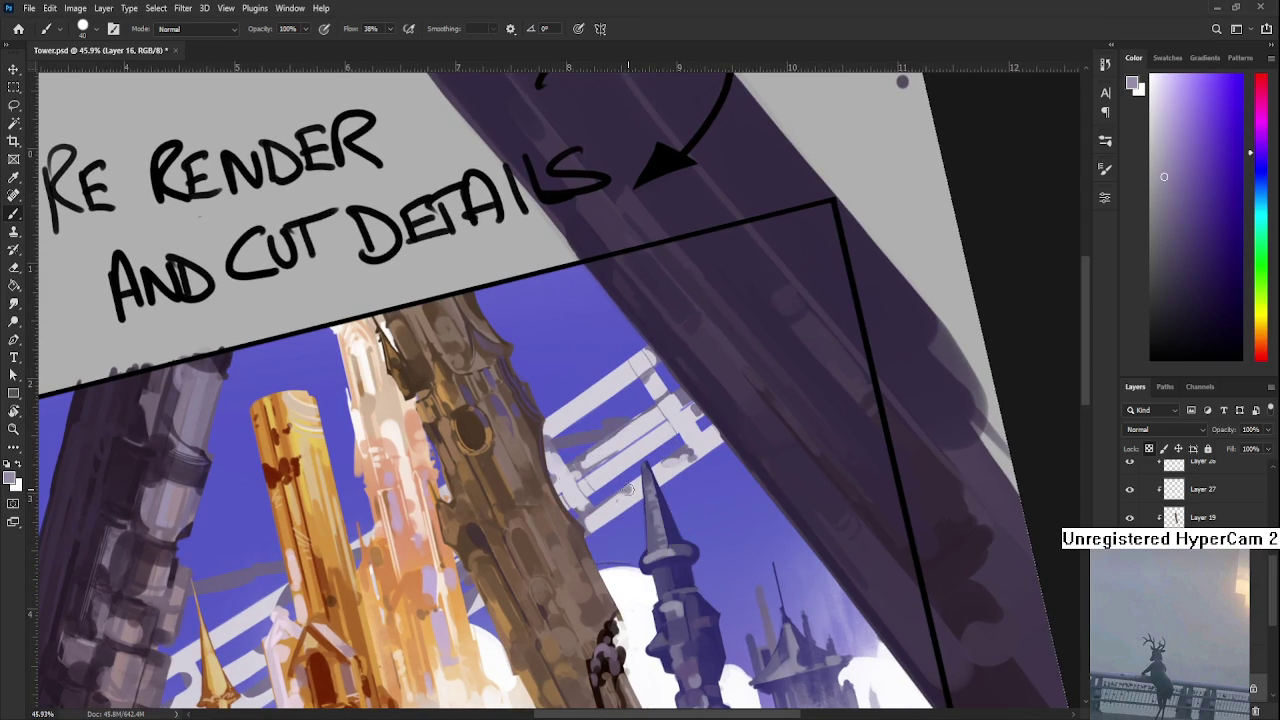
{"action": "left_click", "coordinate": [636, 492], "text": "alt"}
{"action": "left_click", "coordinate": [637, 487], "text": "alt"}
{"action": "left_click", "coordinate": [662, 471], "text": "alt"}
{"action": "left_click", "coordinate": [652, 474], "text": "alt"}
{"action": "left_click", "coordinate": [640, 479], "text": "alt"}
{"action": "left_click", "coordinate": [662, 472], "text": "alt"}
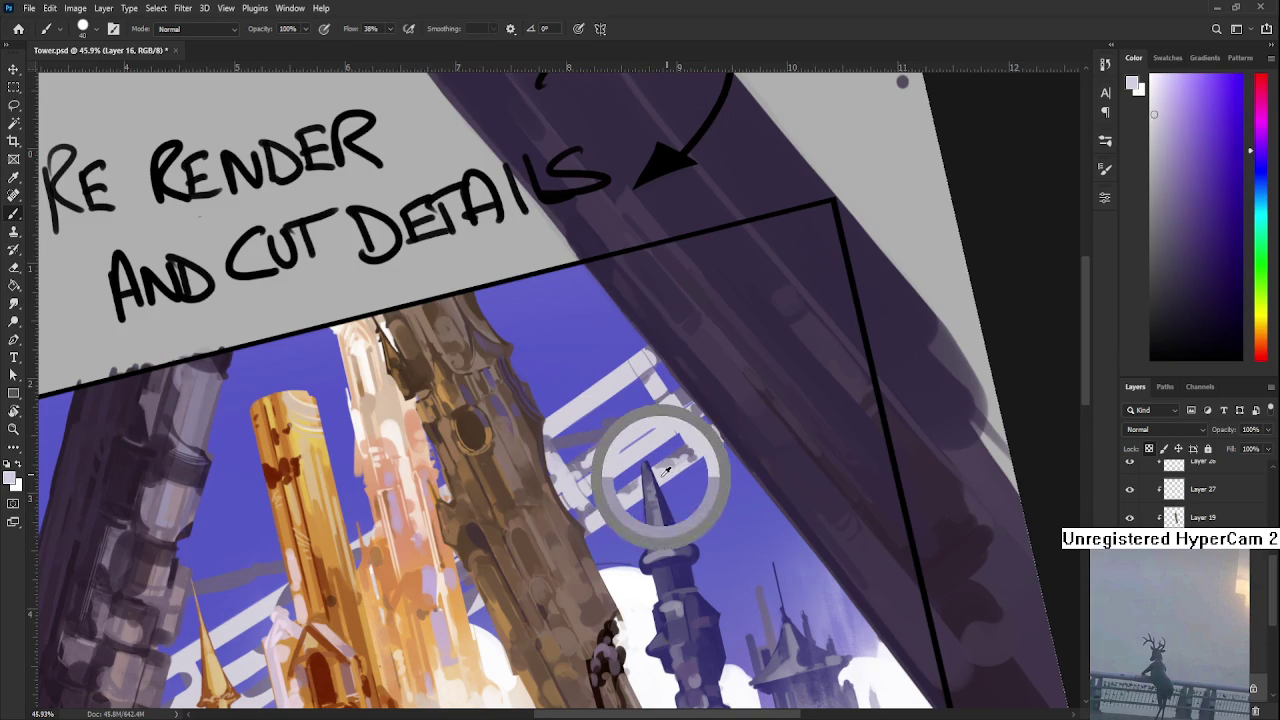
{"action": "left_click", "coordinate": [665, 467], "text": "alt"}
{"action": "left_click", "coordinate": [674, 471], "text": "alt"}
{"action": "left_click", "coordinate": [675, 464], "text": "alt"}
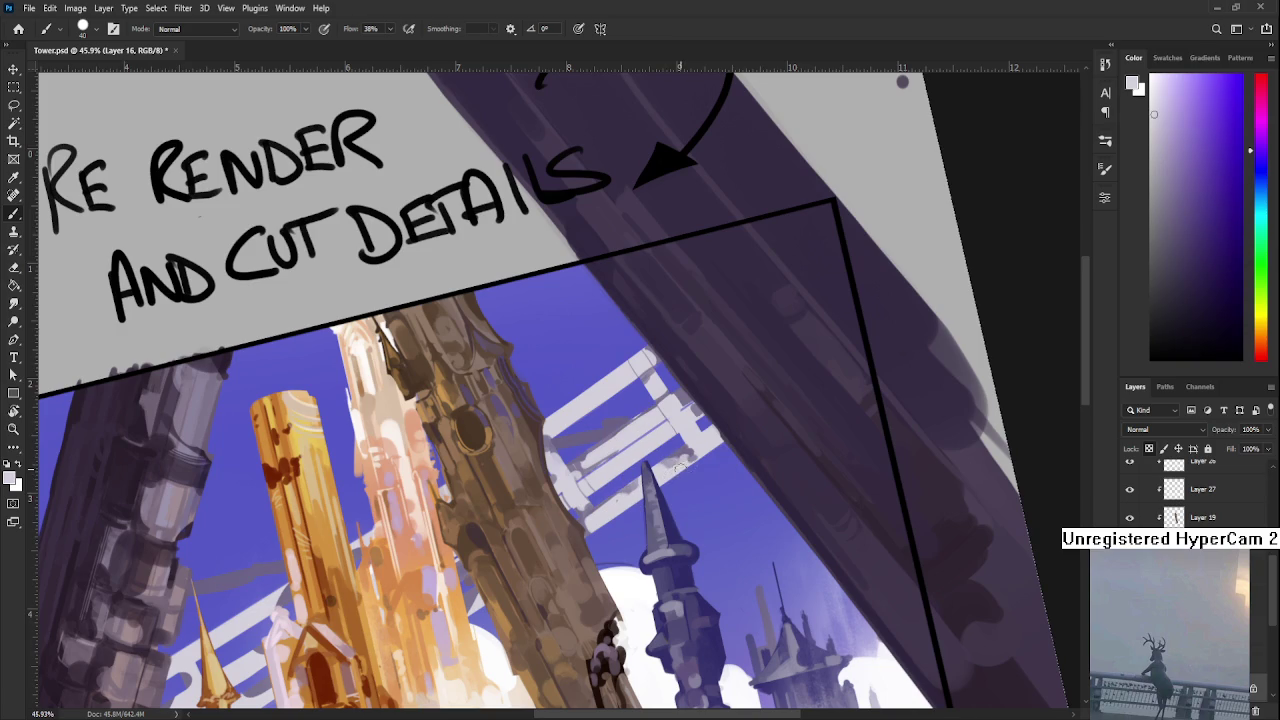
{"action": "left_click", "coordinate": [680, 466], "text": "alt"}
{"action": "left_click_drag", "start_coordinate": [682, 462], "coordinate": [684, 457]}
{"action": "left_click_drag", "start_coordinate": [686, 437], "coordinate": [698, 440]}
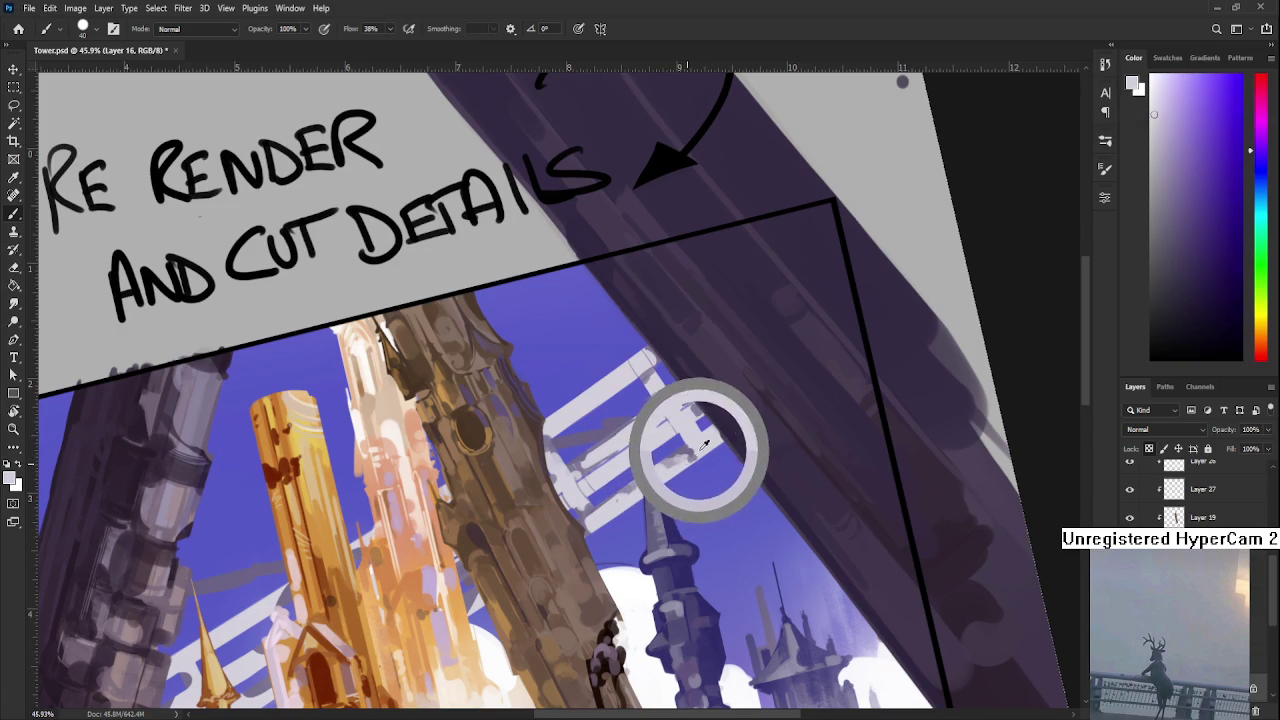
- Shrink the brush to 5 and paint fine purple-grey marks on the white lattice
{"action": "key", "text": "bracketleft"}
{"action": "key", "text": "bracketleft"}
{"action": "key", "text": "bracketleft"}
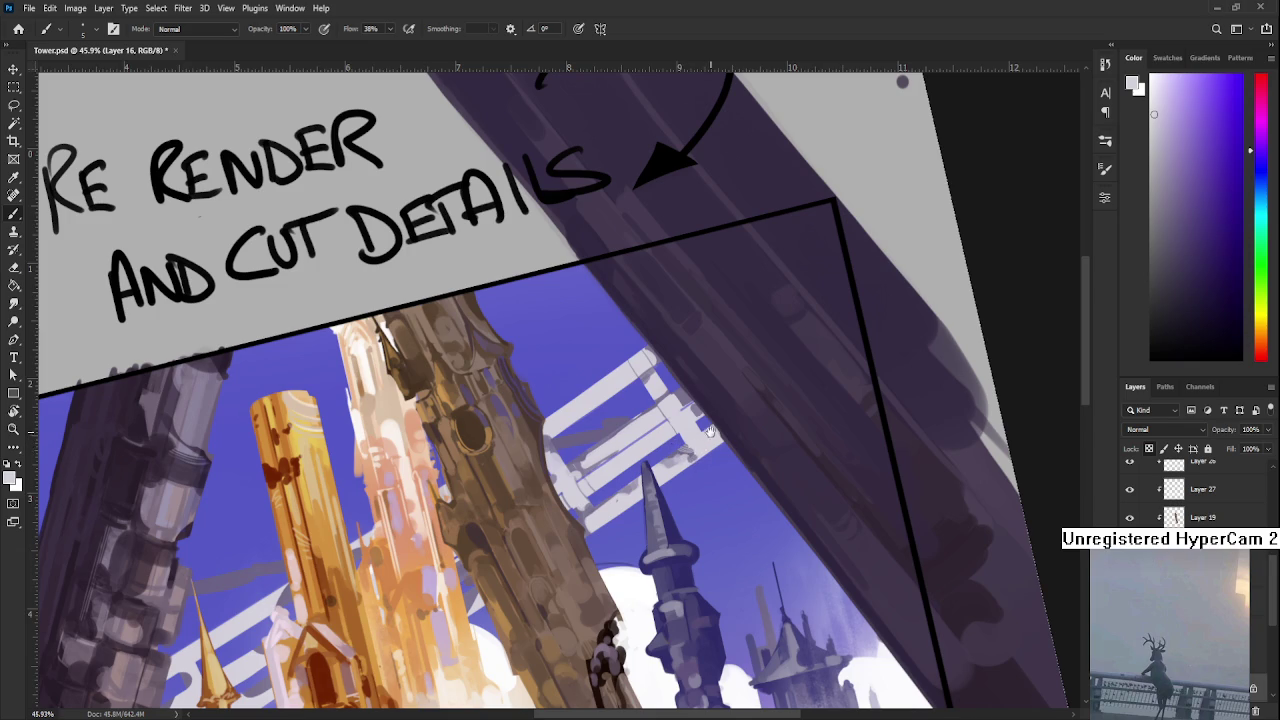
{"action": "scroll", "coordinate": [703, 443], "scroll_direction": "up", "scroll_amount": 2}
{"action": "left_click", "coordinate": [622, 449], "text": "alt"}
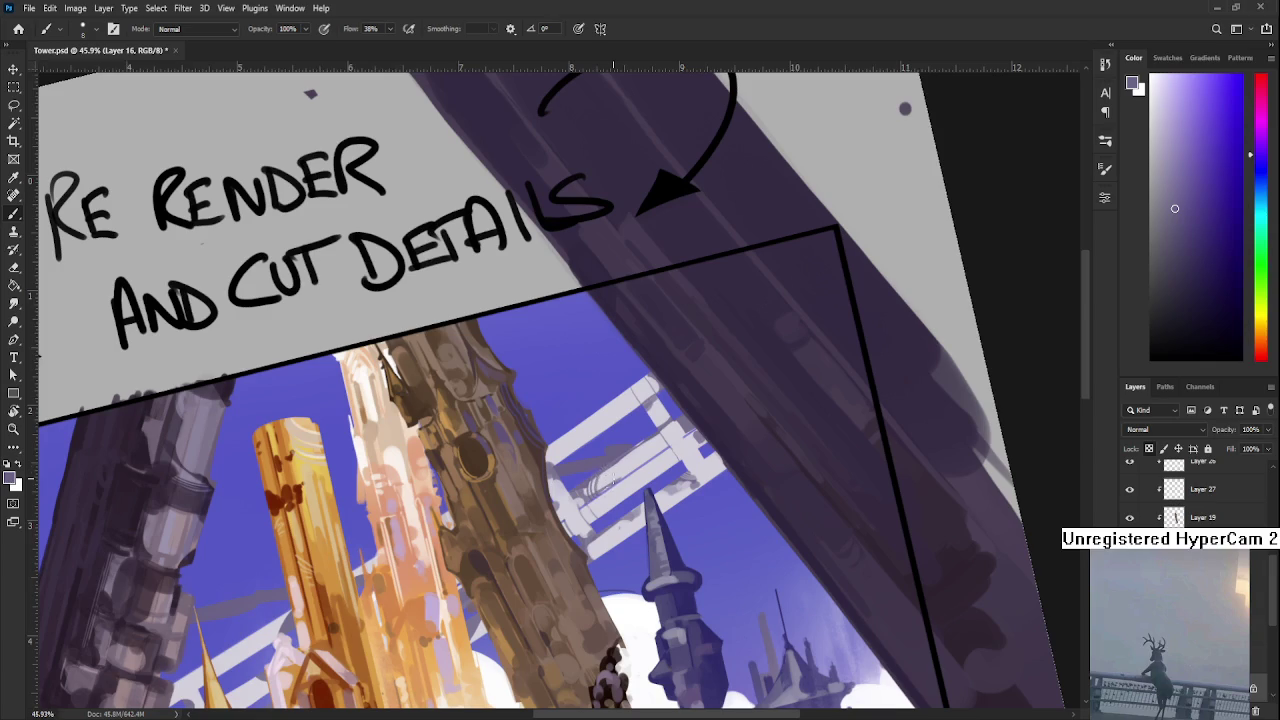
{"action": "left_click_drag", "start_coordinate": [605, 465], "coordinate": [610, 470]}
- Zoom out, reset the canvas rotation to upright and pan across the whole Tower sheet
{"action": "key", "text": "r"}
{"action": "scroll", "coordinate": [615, 465], "scroll_direction": "down", "scroll_amount": 5}
{"action": "scroll", "coordinate": [615, 465], "scroll_direction": "up", "scroll_amount": 1}
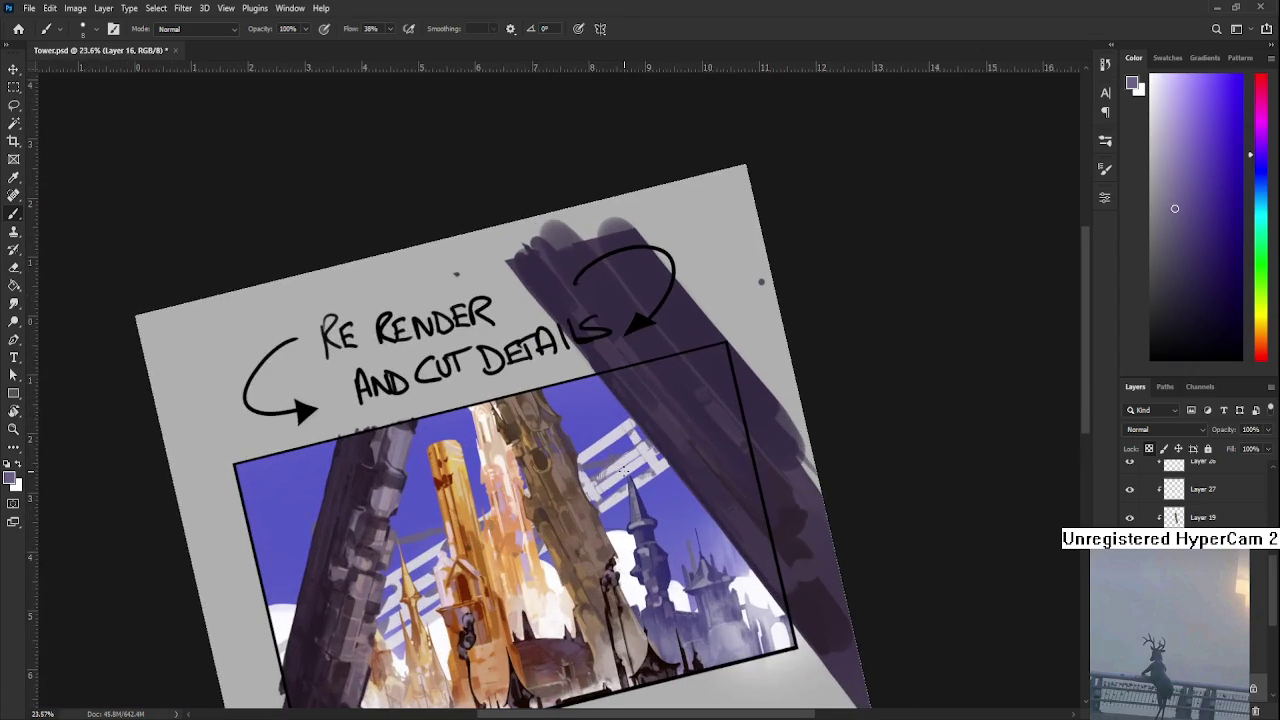
{"action": "scroll", "coordinate": [755, 455], "scroll_direction": "up", "scroll_amount": 2}
{"action": "key", "text": "Escape"}
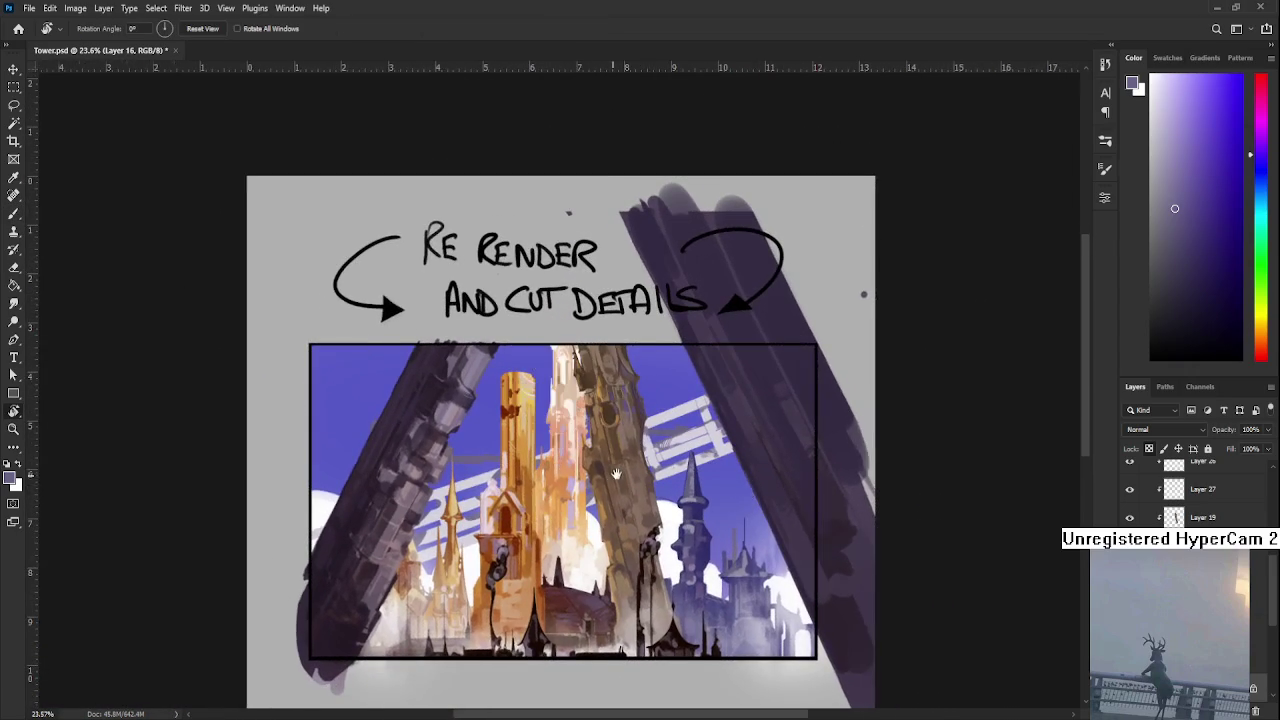
{"action": "left_click_drag", "start_coordinate": [466, 497], "coordinate": [540, 483]}
{"action": "key", "text": "b"}
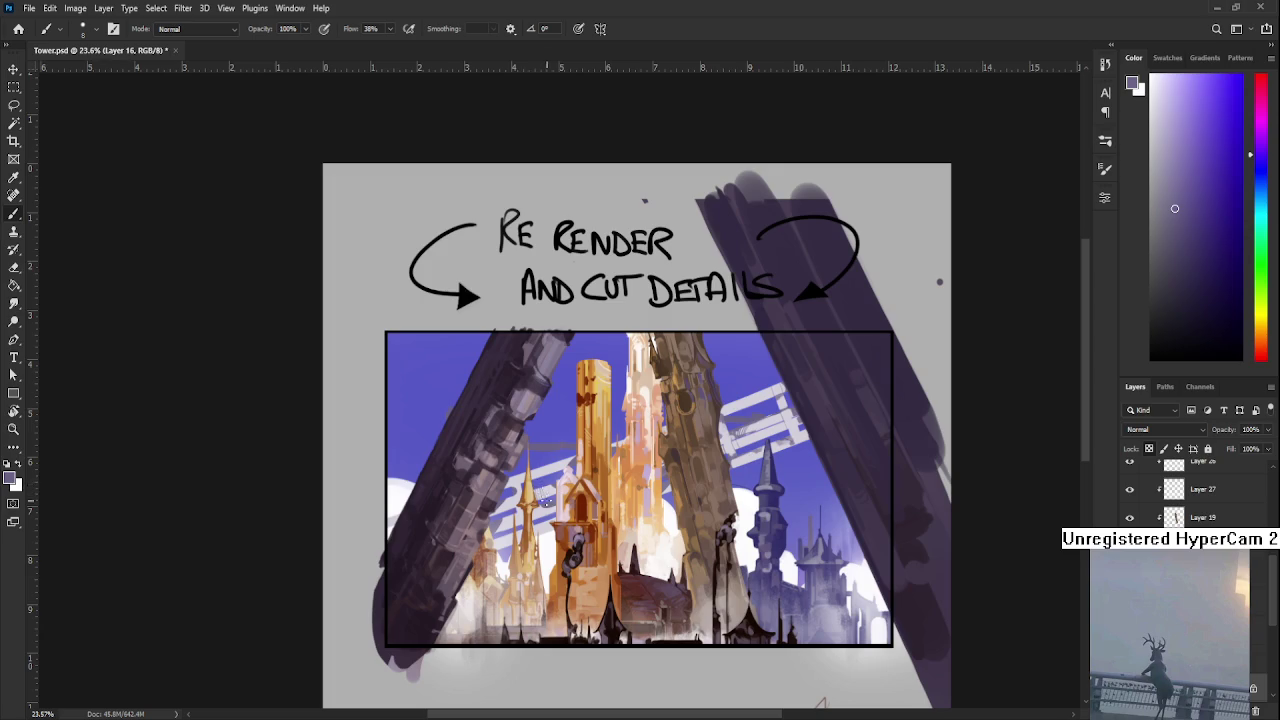
{"action": "left_click_drag", "start_coordinate": [548, 487], "coordinate": [594, 437]}
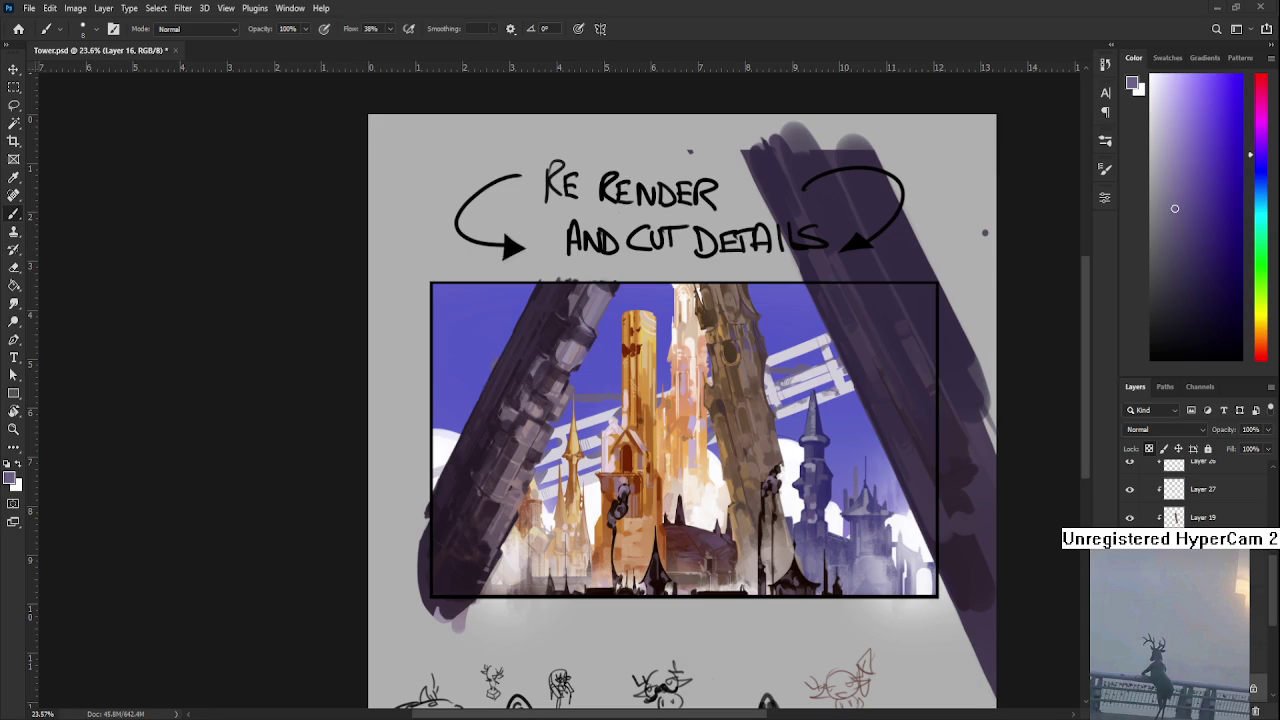
{"action": "scroll", "coordinate": [561, 491], "scroll_direction": "up", "scroll_amount": 2}
- Zoom in, pick near-white, enlarge the brush to 50 and sample a greyer tone
{"action": "scroll", "coordinate": [561, 491], "scroll_direction": "up", "scroll_amount": 1}
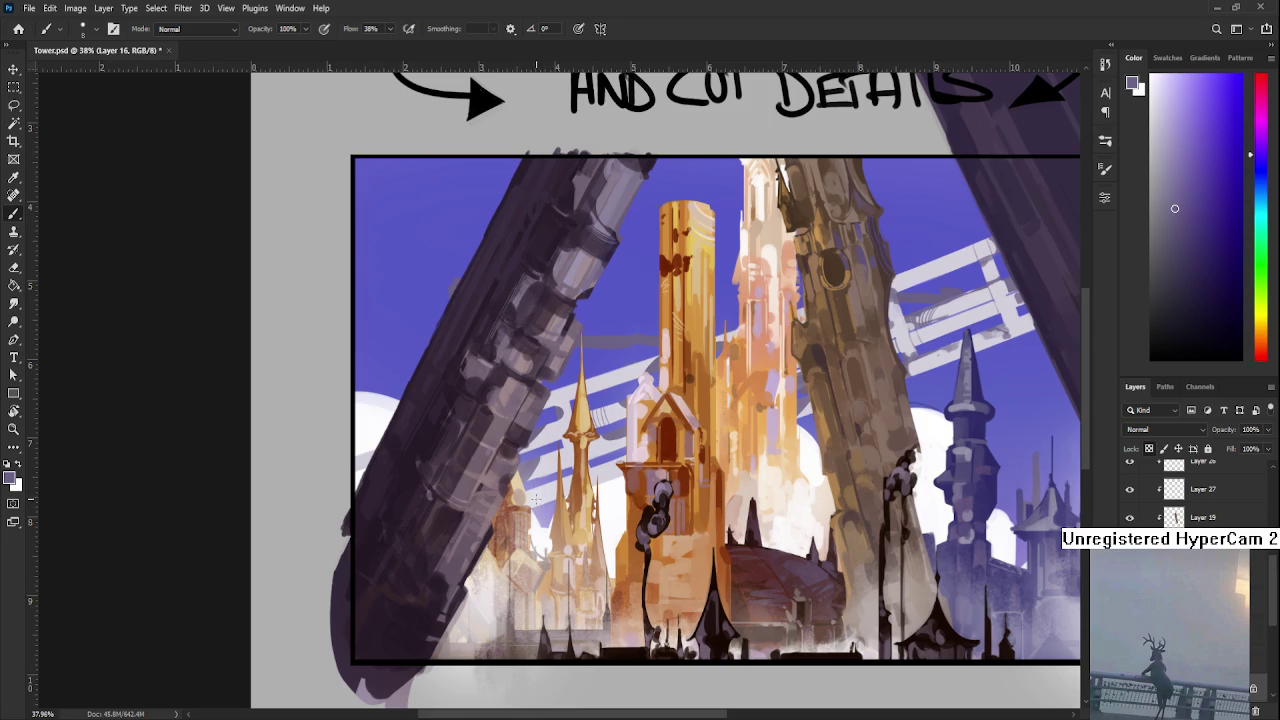
{"action": "scroll", "coordinate": [585, 470], "scroll_direction": "up", "scroll_amount": 1}
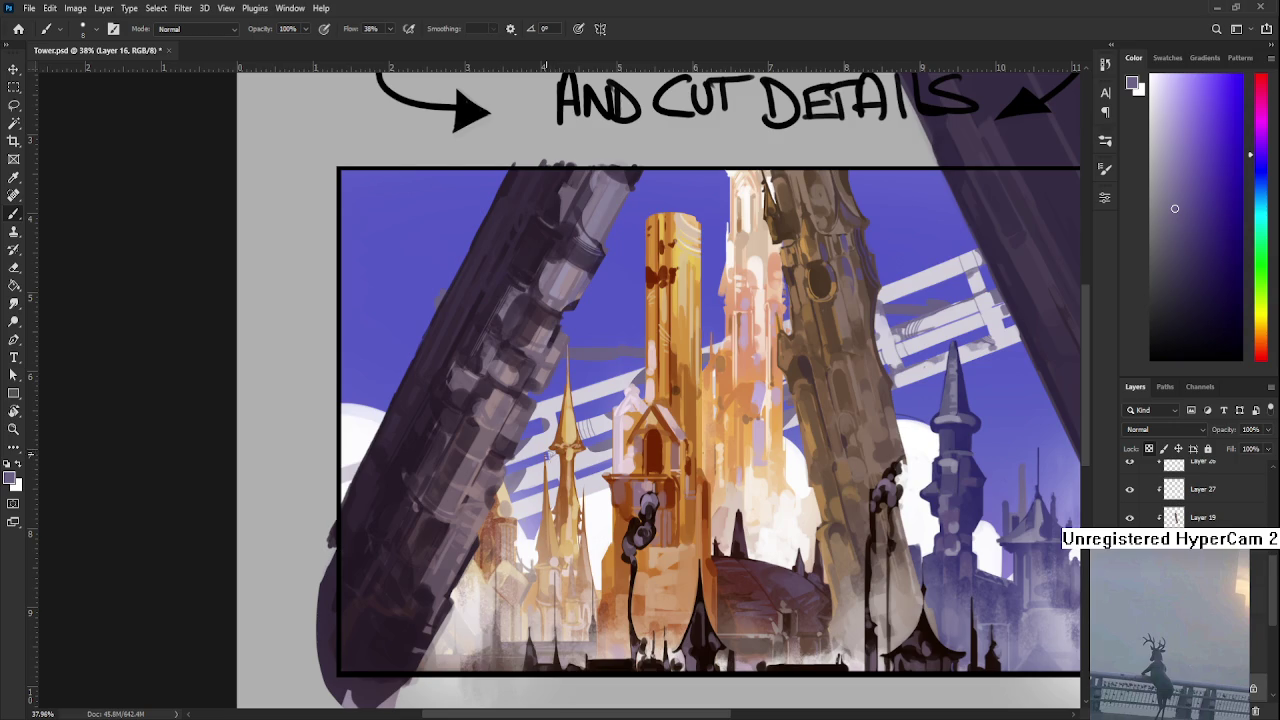
{"action": "scroll", "coordinate": [546, 449], "scroll_direction": "up", "scroll_amount": 4}
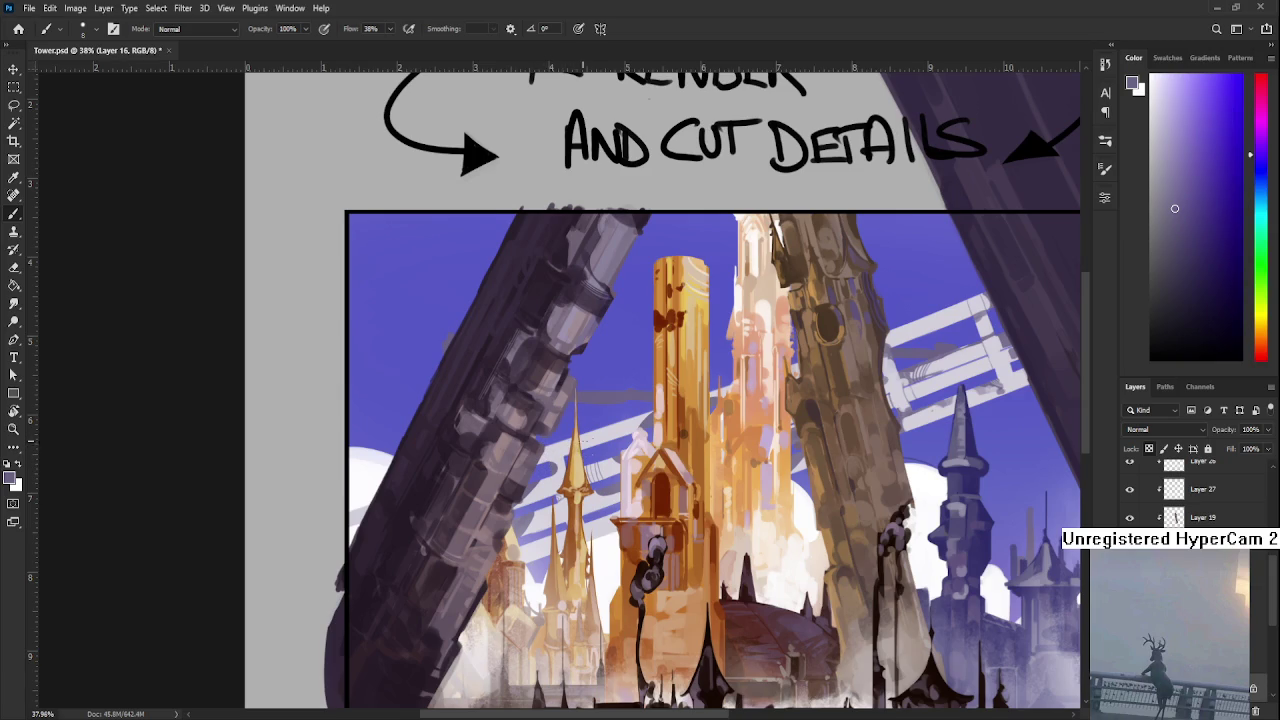
{"action": "left_click", "coordinate": [605, 432], "text": "alt"}
{"action": "key", "text": "bracketright"}
{"action": "key", "text": "bracketright"}
{"action": "key", "text": "bracketright"}
{"action": "left_click", "coordinate": [621, 483], "text": "alt"}
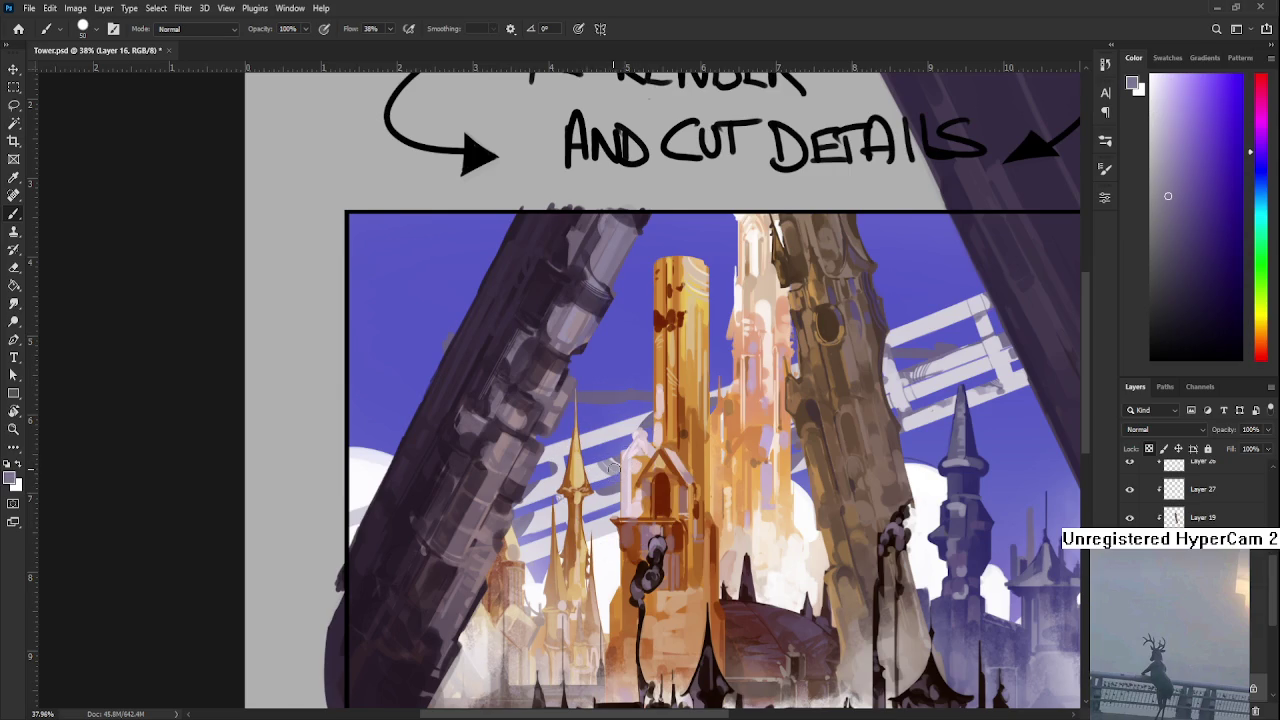
{"action": "scroll", "coordinate": [615, 468], "scroll_direction": "up", "scroll_amount": 1}
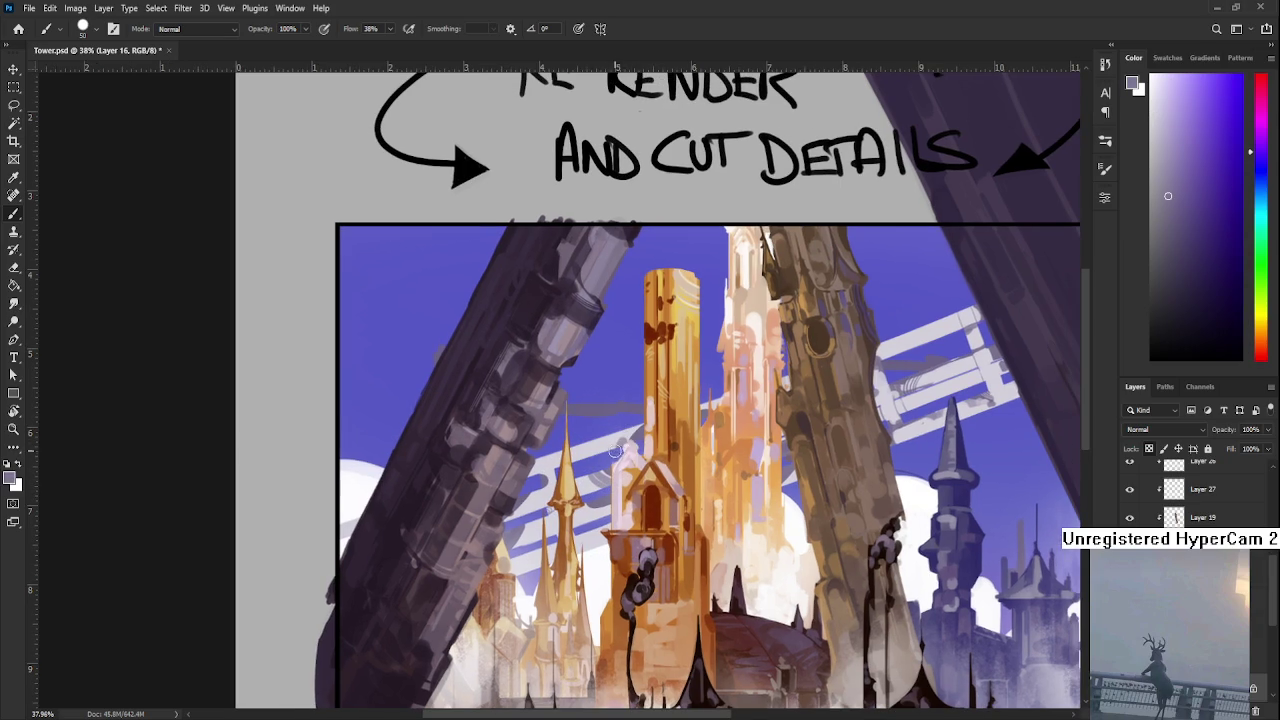
{"action": "scroll", "coordinate": [614, 445], "scroll_direction": "down", "scroll_amount": 1}
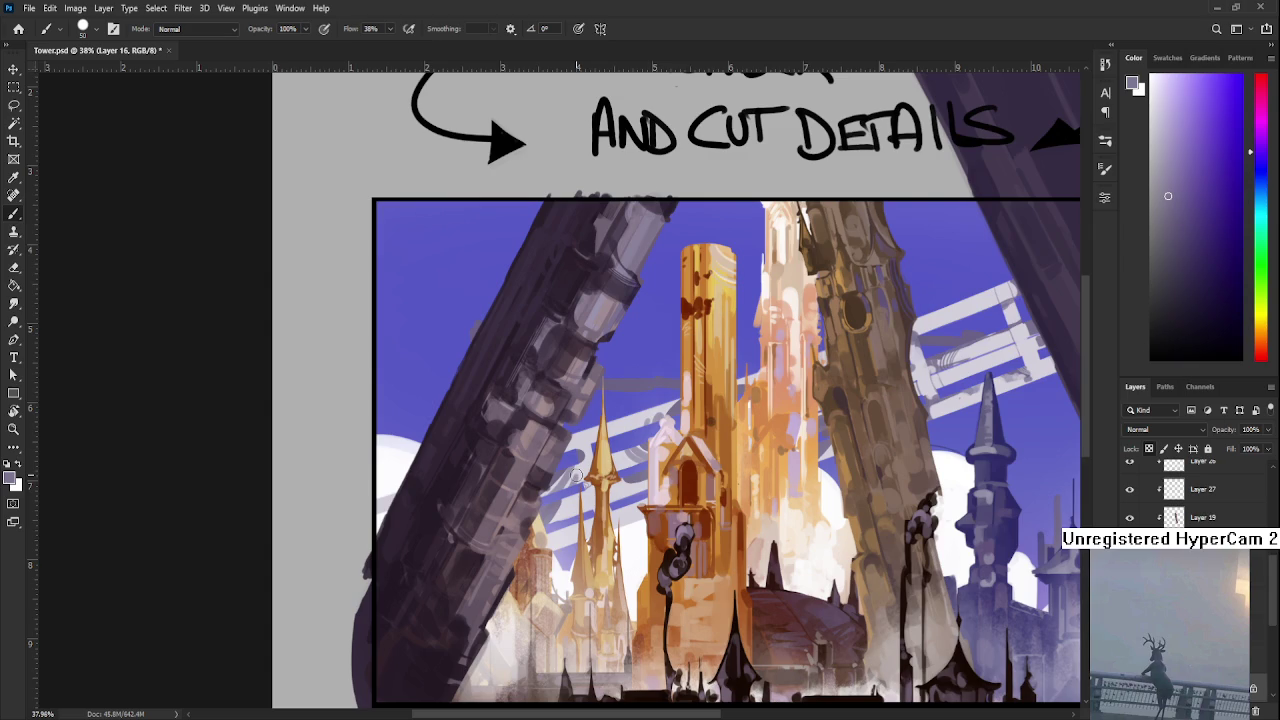
{"action": "left_click_drag", "start_coordinate": [578, 488], "coordinate": [584, 463]}
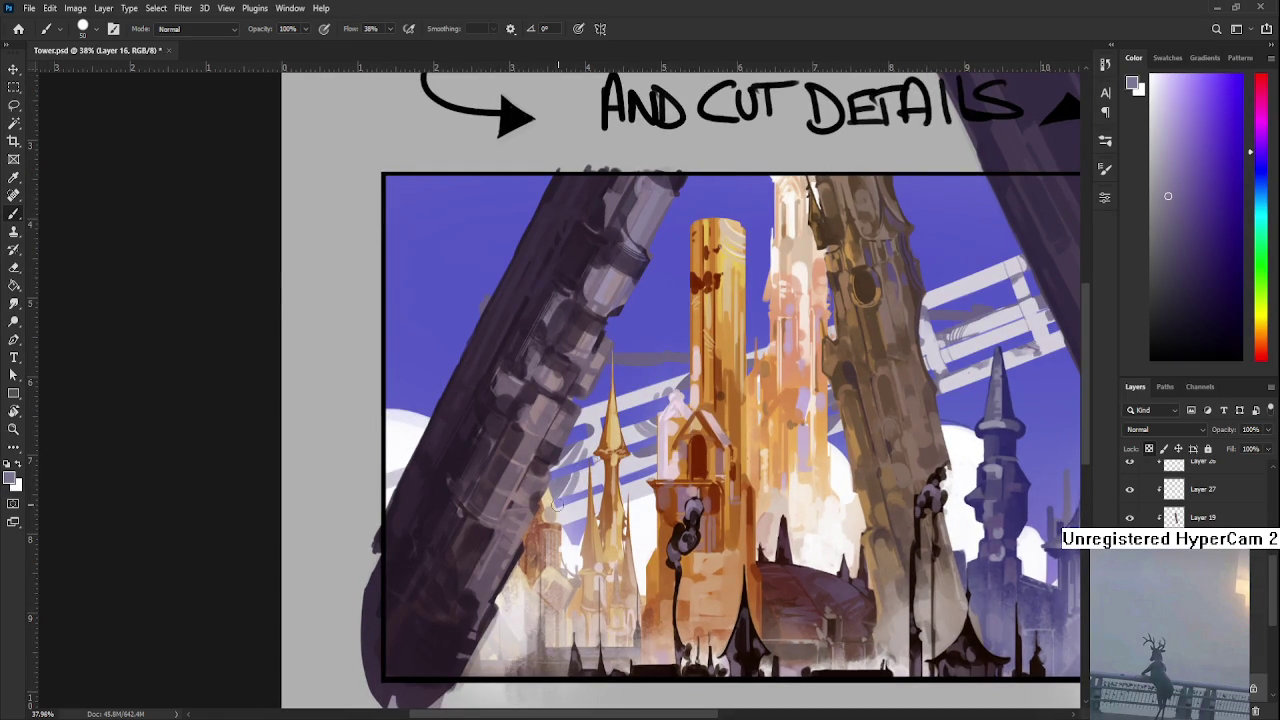
{"action": "mouse_move", "coordinate": [565, 505]}
{"action": "left_mouse_down"}
{"action": "mouse_move", "coordinate": [571, 489]}
{"action": "mouse_move", "coordinate": [566, 553]}
{"action": "left_mouse_up"}
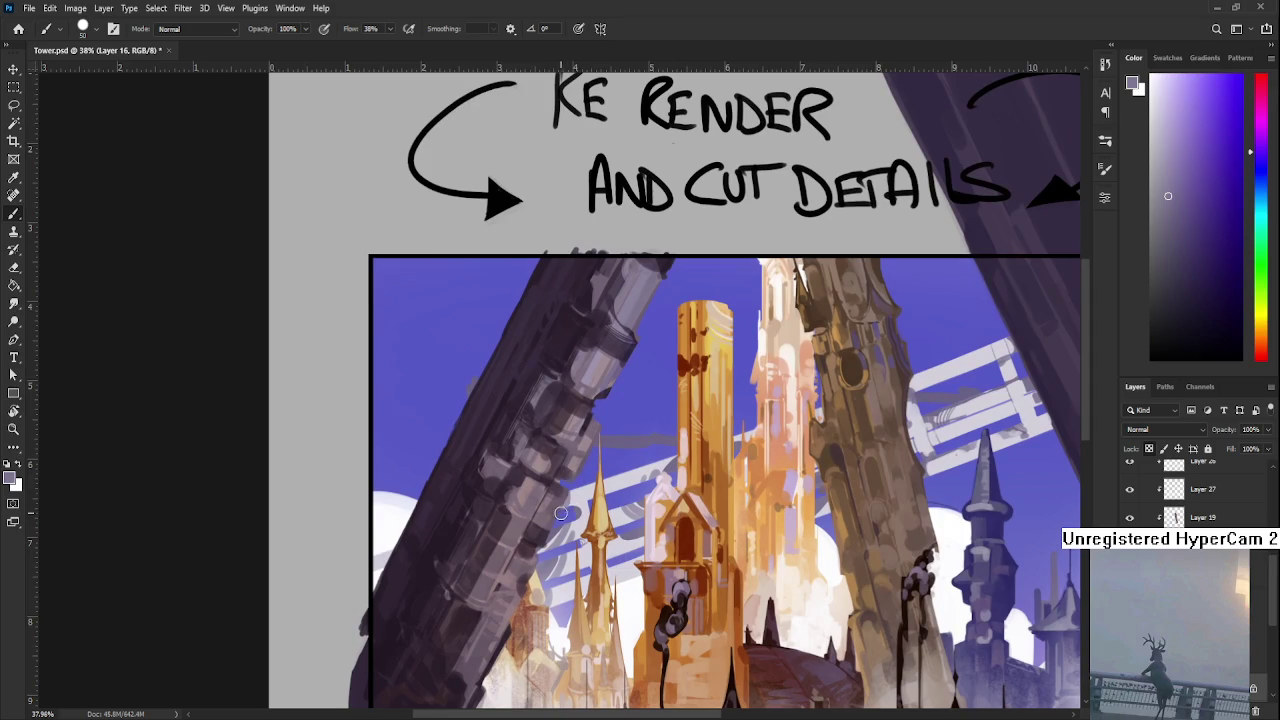
- Sample lavender and pillar colours and paint grey-purple strokes on the lattice and right pillar top
{"action": "left_click", "coordinate": [583, 505], "text": "alt"}
{"action": "left_click_drag", "start_coordinate": [606, 481], "coordinate": [576, 489]}
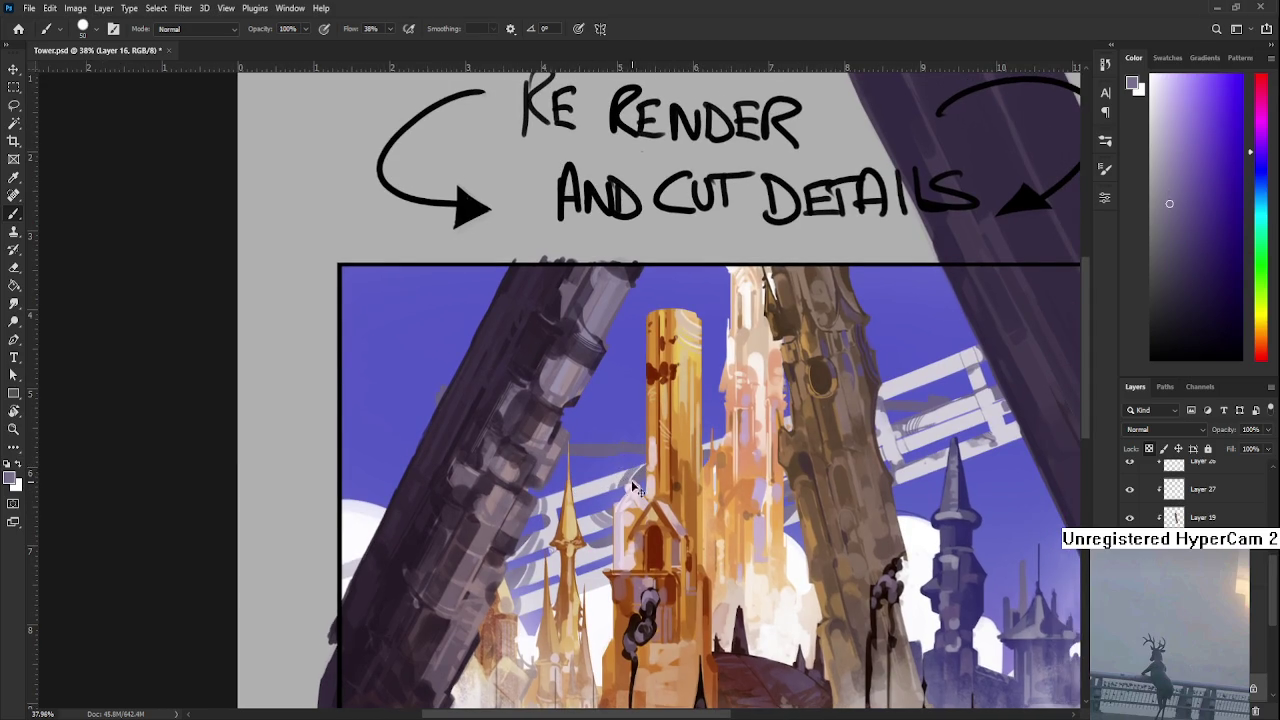
{"action": "left_click", "coordinate": [624, 472], "text": "alt"}
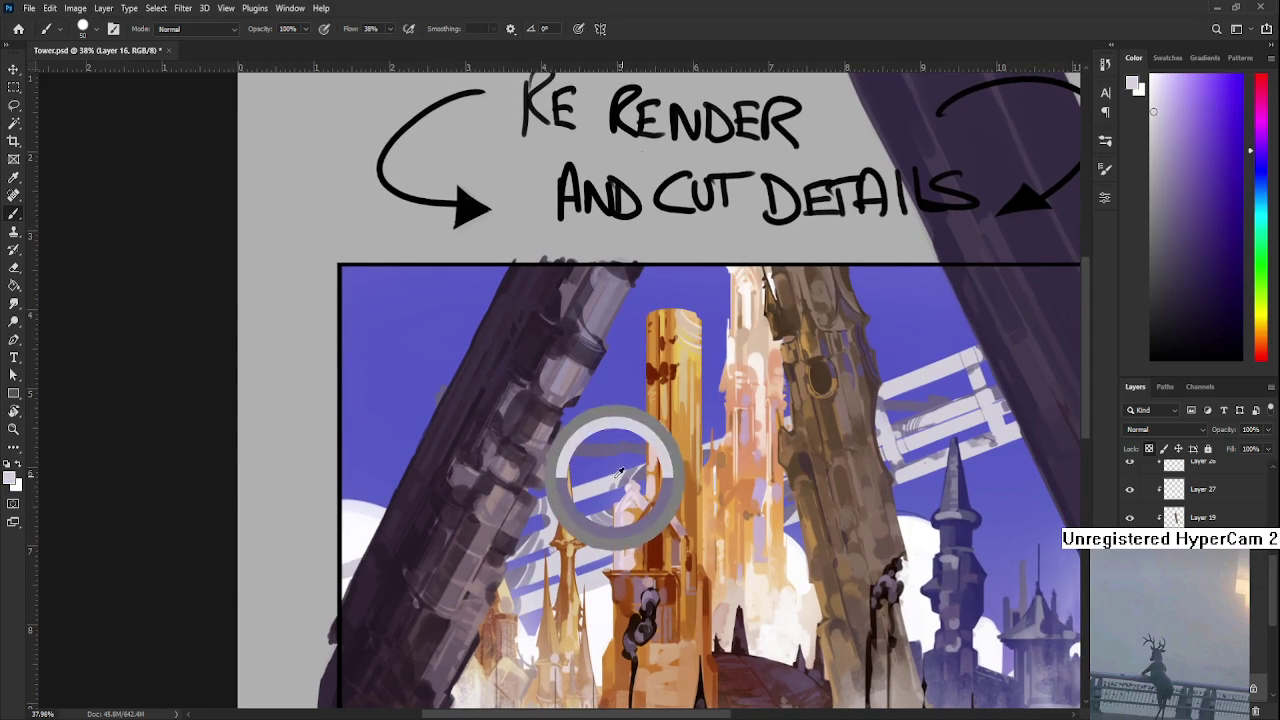
{"action": "left_click", "coordinate": [623, 477], "text": "alt"}
{"action": "left_click", "coordinate": [615, 476], "text": "alt"}
{"action": "left_click", "coordinate": [630, 473], "text": "alt"}
{"action": "mouse_move", "coordinate": [680, 461]}
{"action": "left_mouse_down"}
{"action": "mouse_move", "coordinate": [604, 477]}
{"action": "mouse_move", "coordinate": [504, 457]}
{"action": "left_mouse_up"}
{"action": "left_click", "coordinate": [712, 402], "text": "alt"}
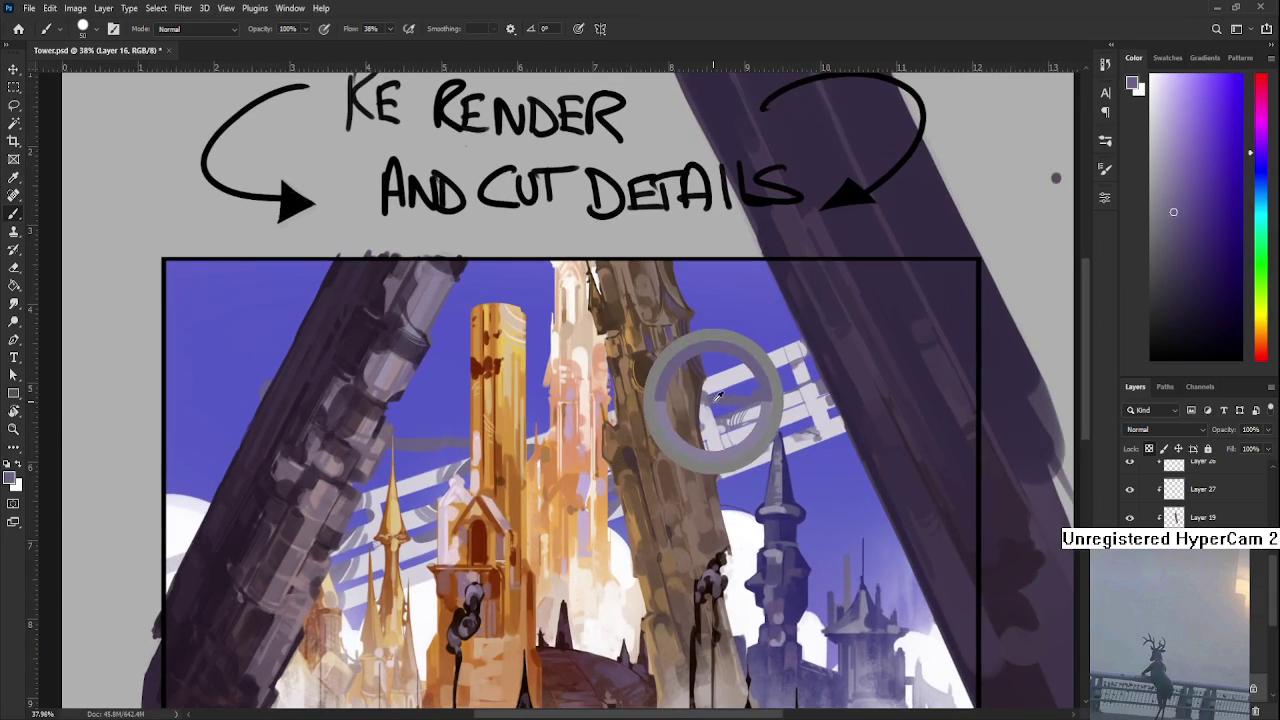
{"action": "left_click_drag", "start_coordinate": [712, 404], "coordinate": [696, 410]}
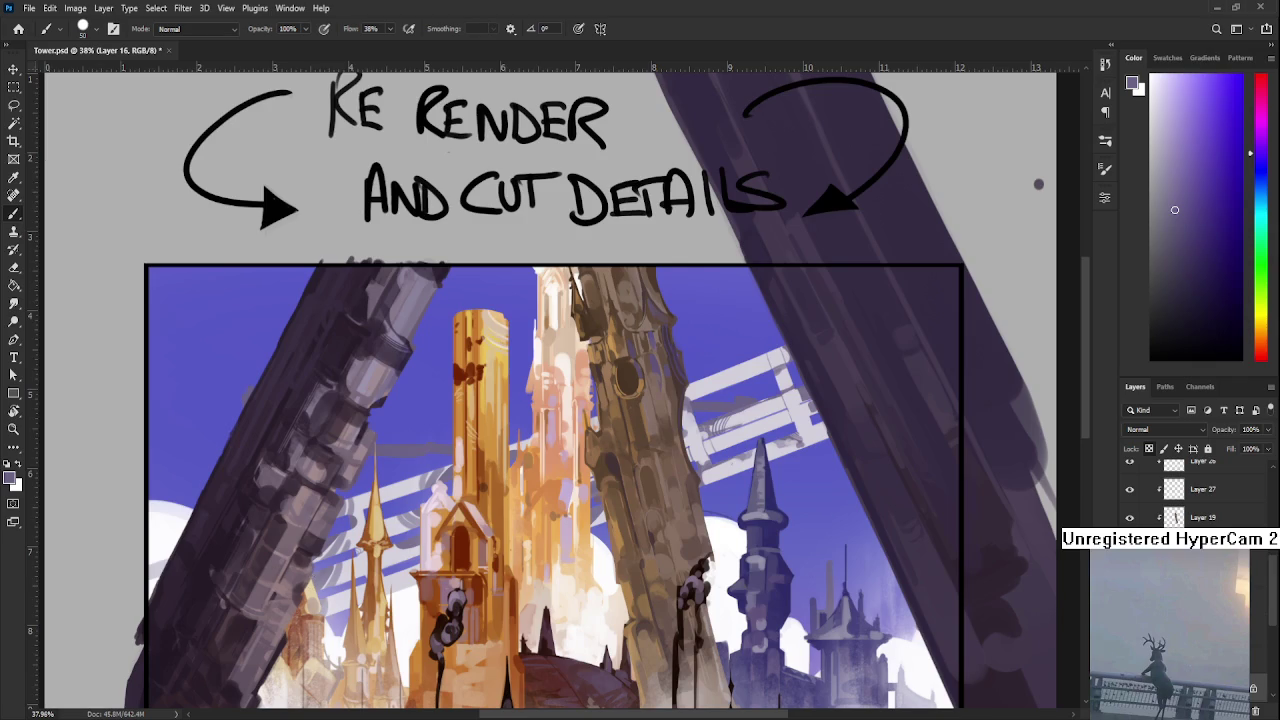
- Scroll the canvas up and right, then tilt the view clockwise with Rotate View
{"action": "scroll", "coordinate": [547, 504], "scroll_direction": "up", "scroll_amount": 2}
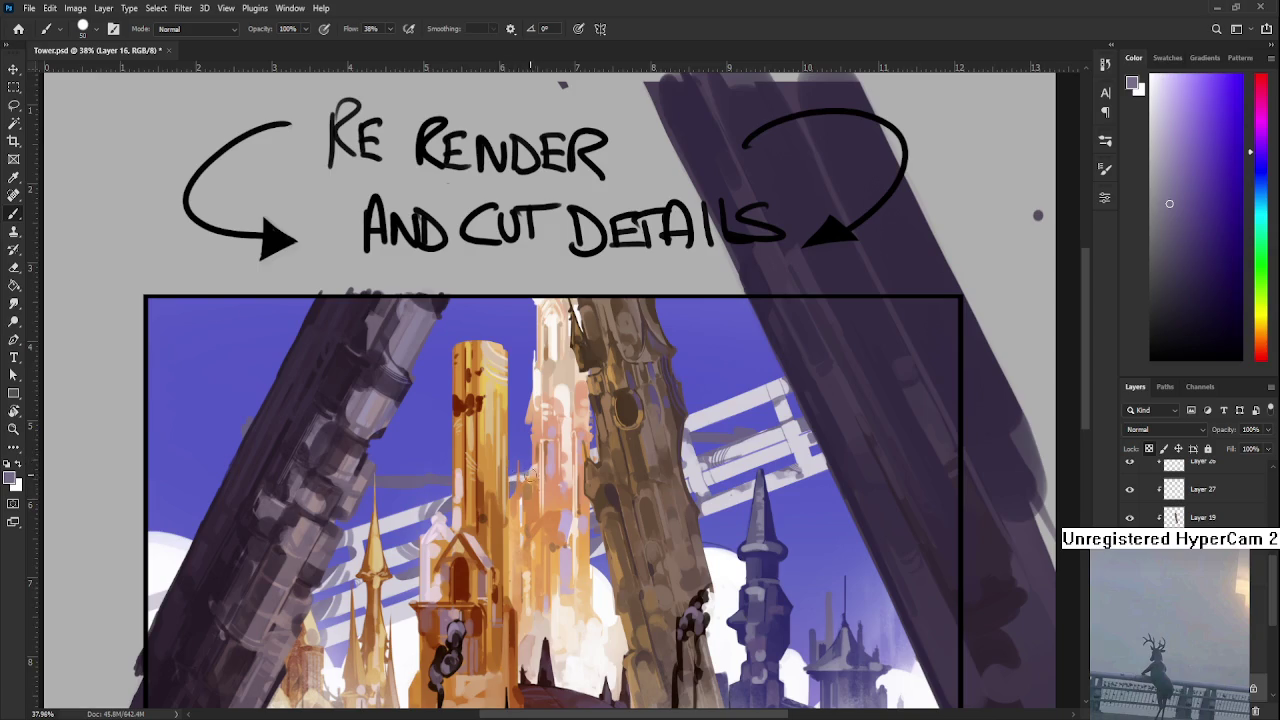
{"action": "scroll", "coordinate": [594, 445], "scroll_direction": "right", "scroll_amount": 2}
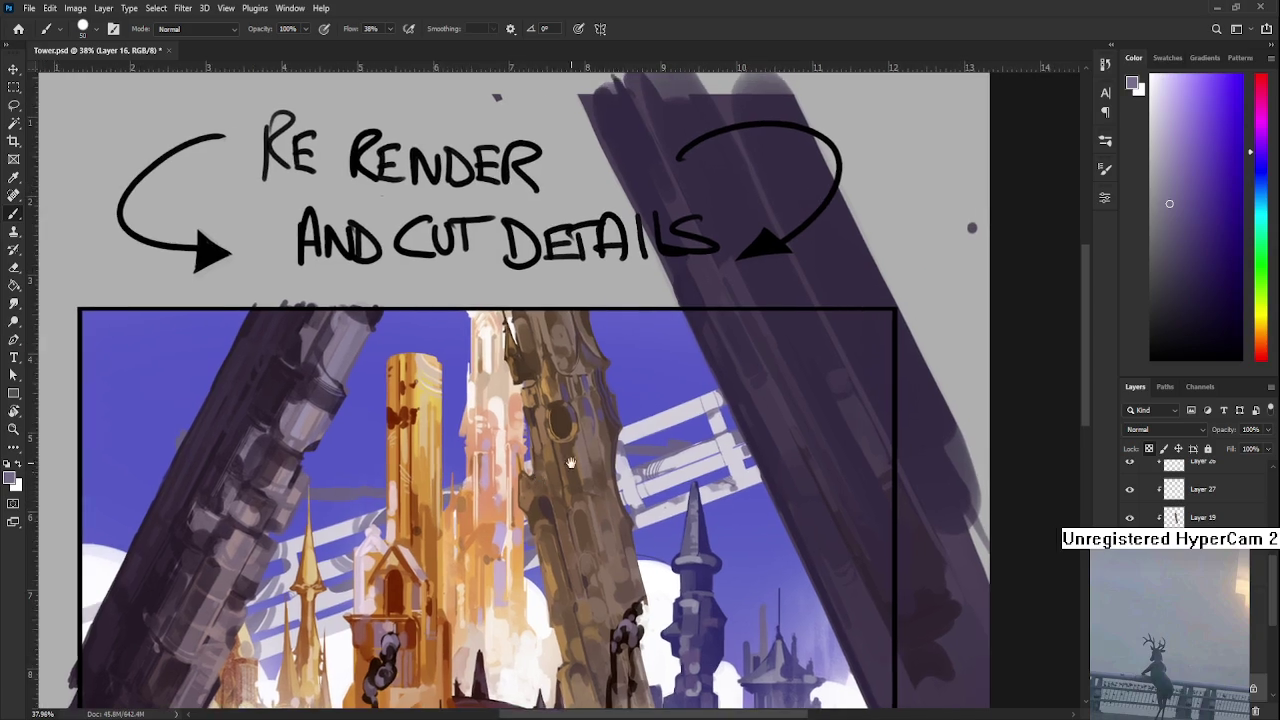
{"action": "scroll", "coordinate": [575, 450], "scroll_direction": "right", "scroll_amount": 2}
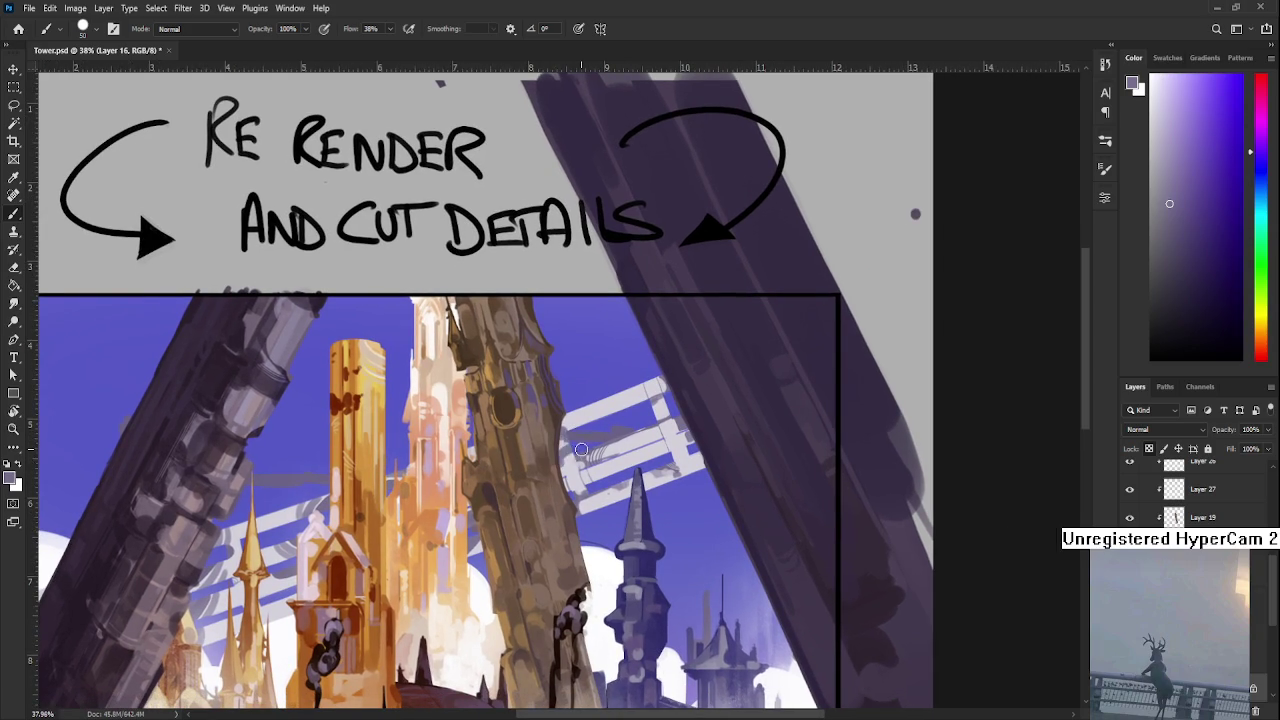
{"action": "scroll", "coordinate": [592, 430], "scroll_direction": "right", "scroll_amount": 2}
{"action": "scroll", "coordinate": [592, 430], "scroll_direction": "up", "scroll_amount": 1}
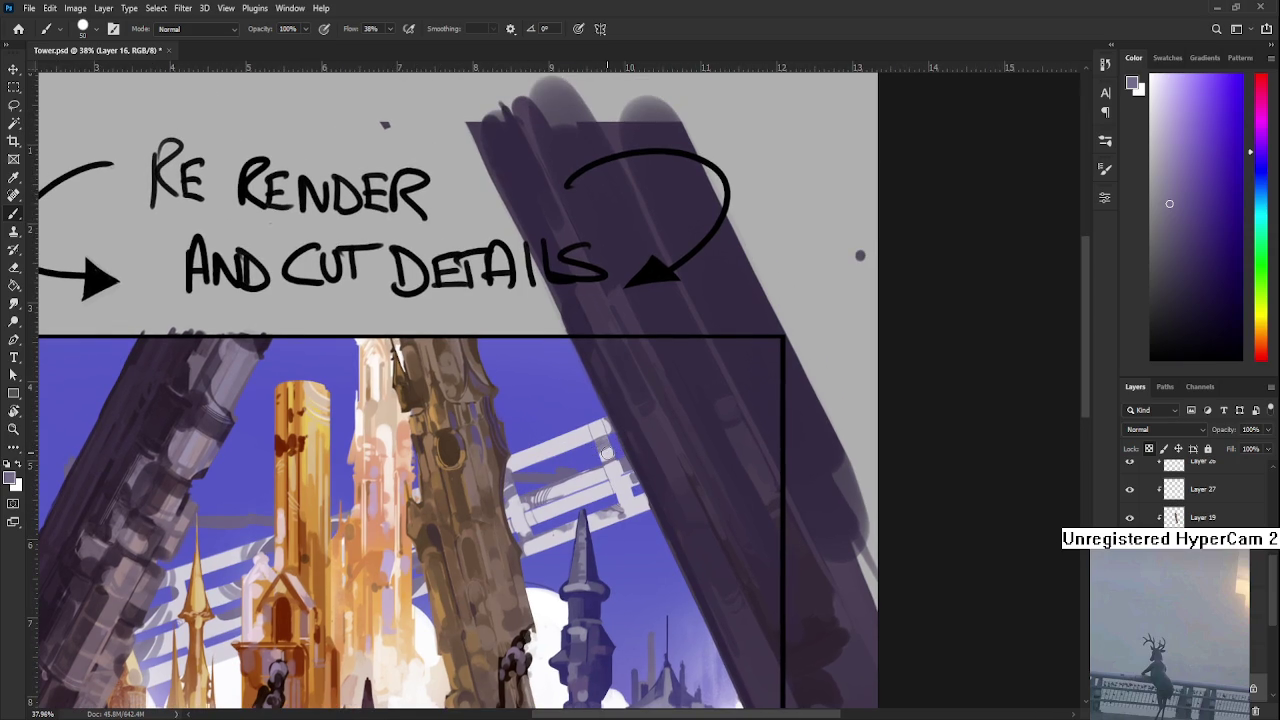
{"action": "scroll", "coordinate": [592, 410], "scroll_direction": "down", "scroll_amount": 1}
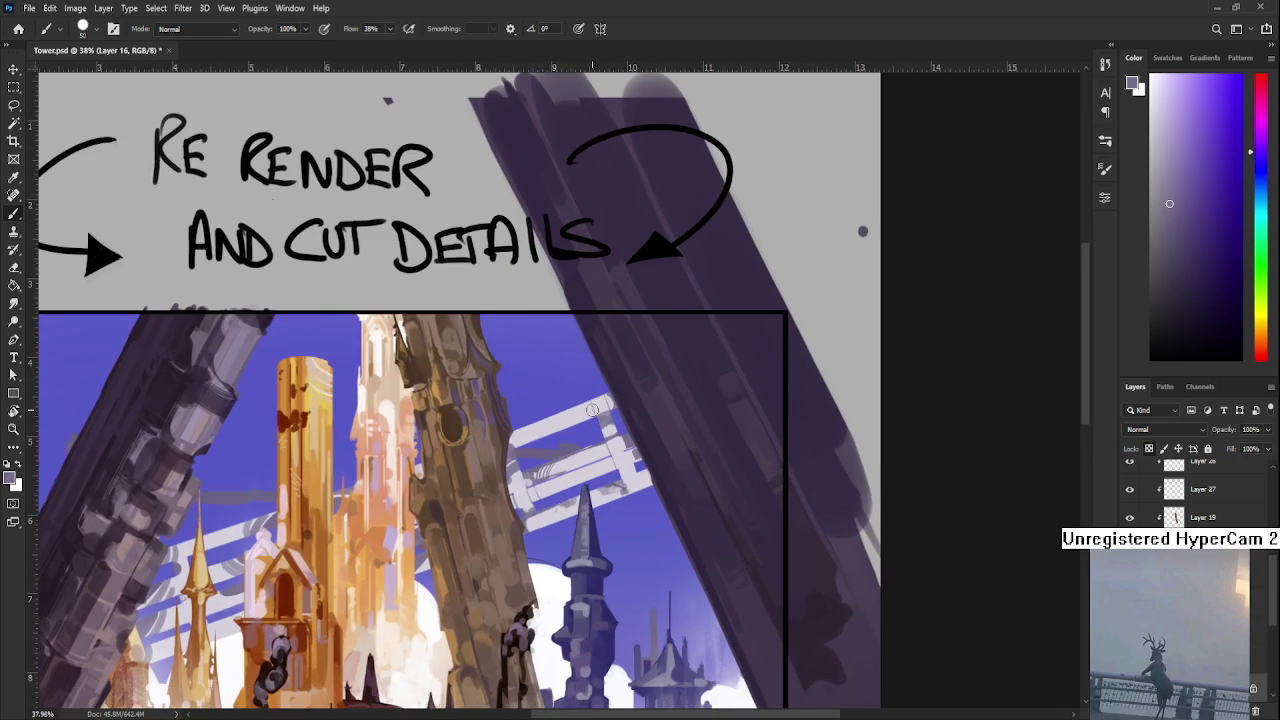
{"action": "key", "text": "r"}
{"action": "left_click_drag", "start_coordinate": [592, 410], "coordinate": [528, 512]}
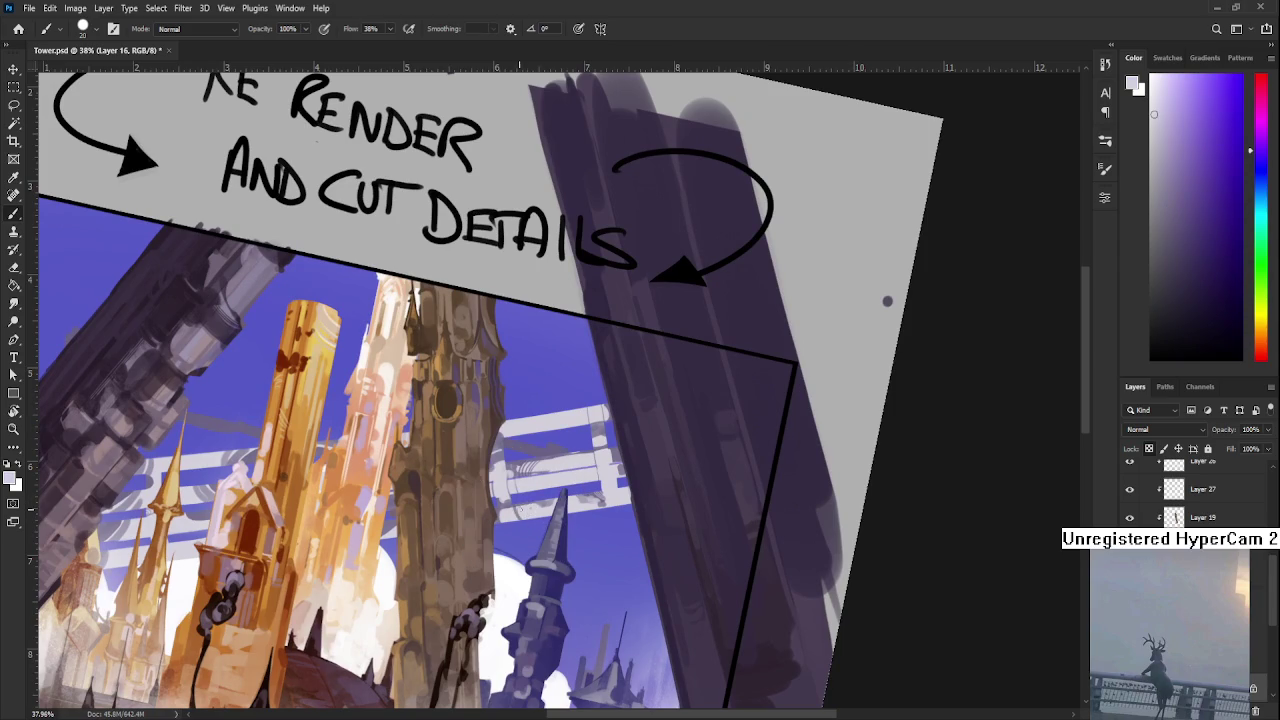
{"action": "left_click", "coordinate": [521, 516], "text": "alt"}
{"action": "left_click", "coordinate": [532, 513], "text": "alt"}
{"action": "key", "text": "r"}
{"action": "left_click_drag", "start_coordinate": [887, 301], "coordinate": [714, 409]}
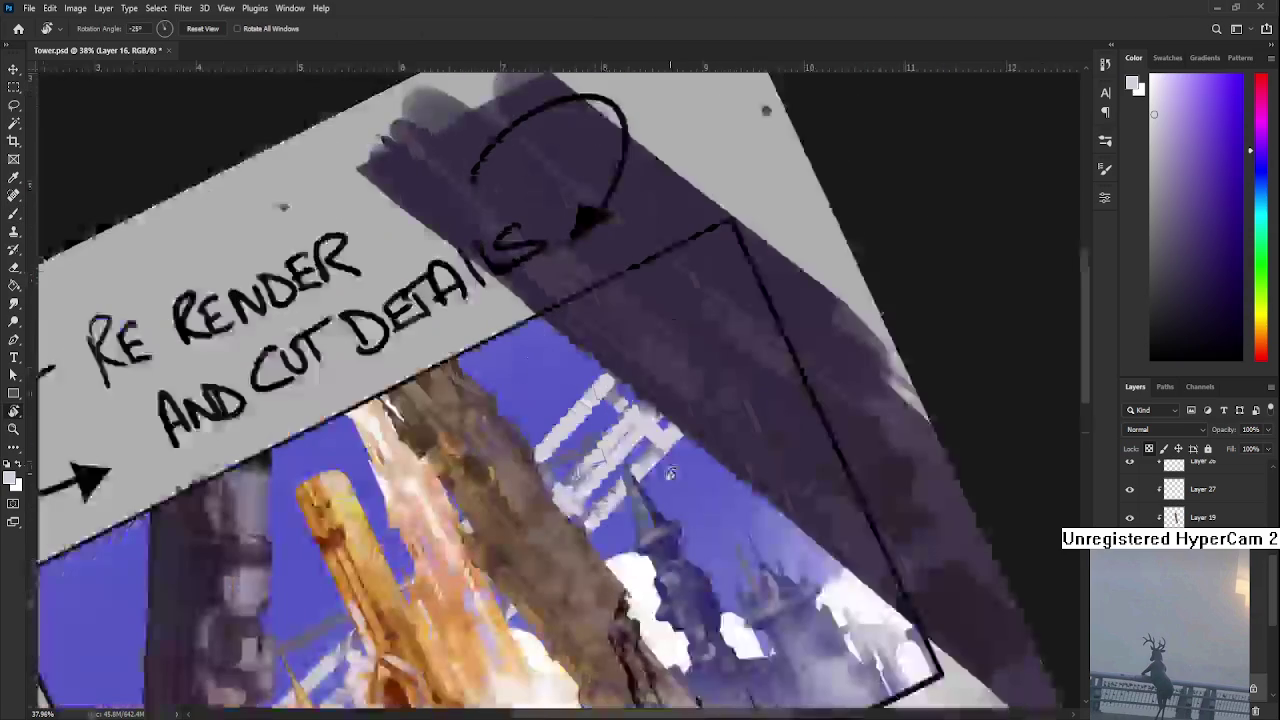
{"action": "scroll", "coordinate": [714, 409], "scroll_direction": "down", "scroll_amount": 5}
{"action": "mouse_move", "coordinate": [749, 486]}
{"action": "left_mouse_down"}
{"action": "mouse_move", "coordinate": [785, 495]}
{"action": "mouse_move", "coordinate": [814, 420]}
{"action": "left_mouse_up"}
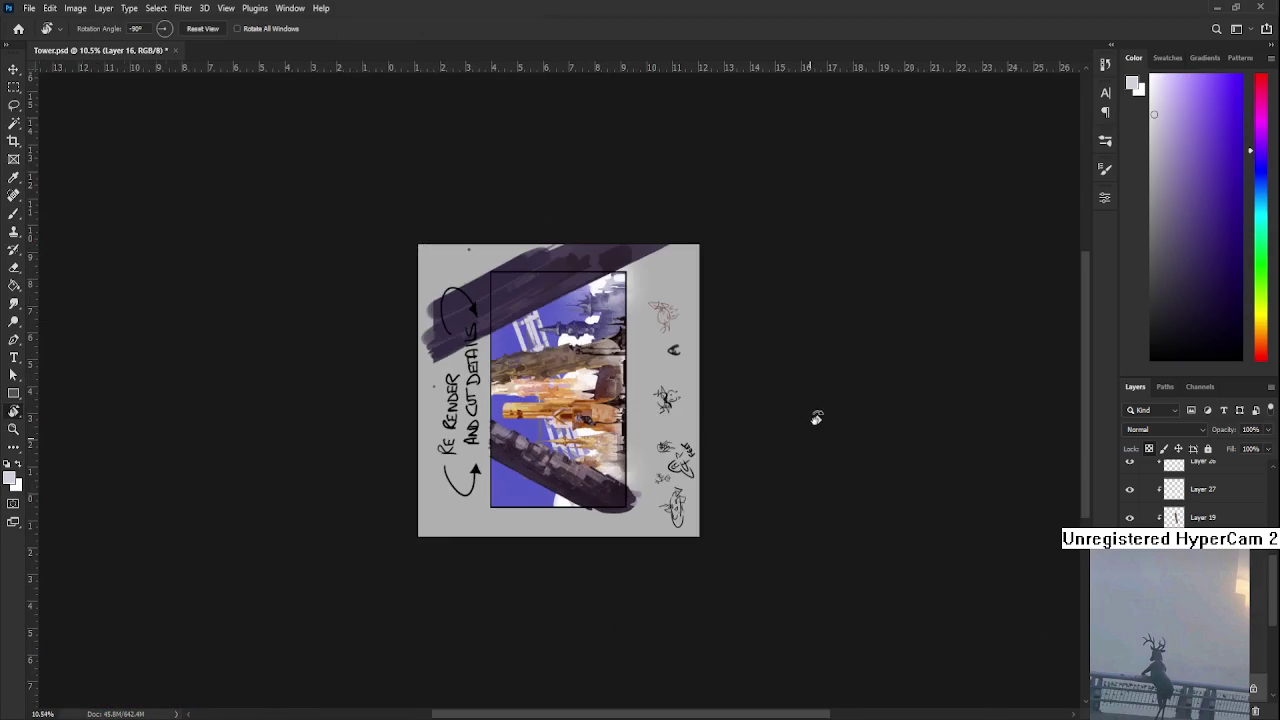
{"action": "scroll", "coordinate": [533, 358], "scroll_direction": "up", "scroll_amount": 3}
{"action": "scroll", "coordinate": [533, 358], "scroll_direction": "up", "scroll_amount": 2}
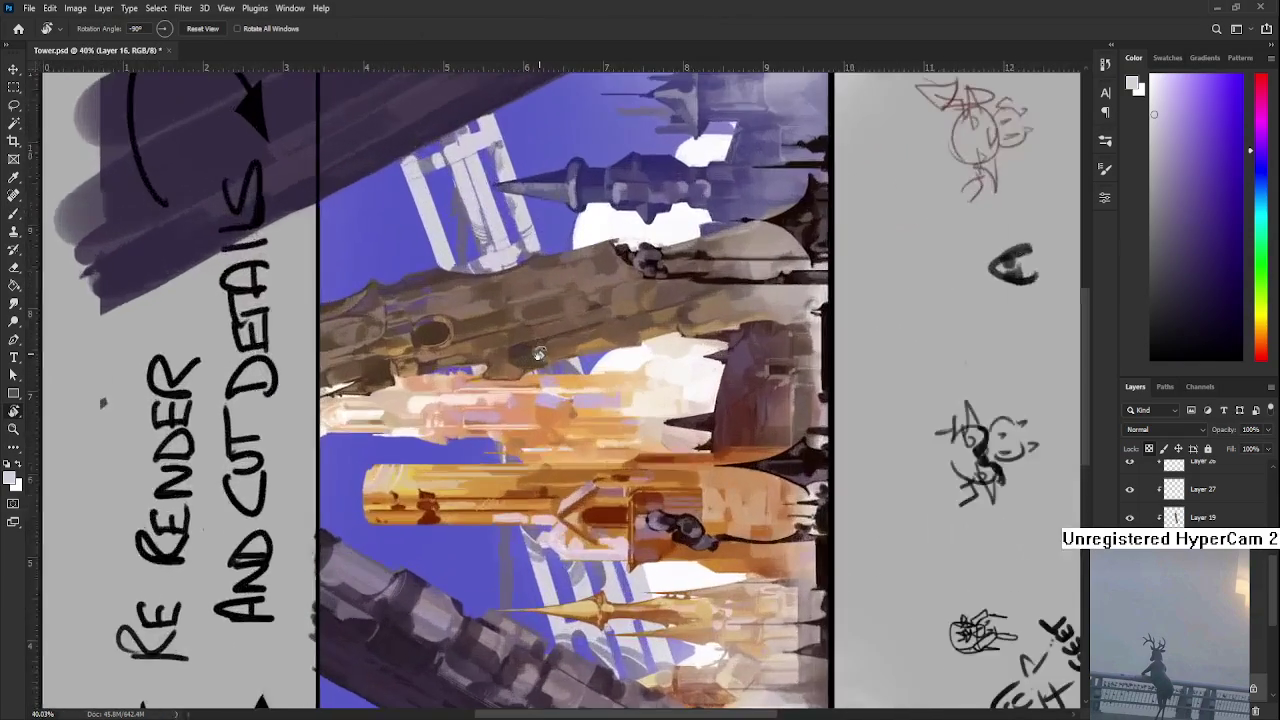
{"action": "scroll", "coordinate": [538, 354], "scroll_direction": "up", "scroll_amount": 1}
{"action": "scroll", "coordinate": [560, 372], "scroll_direction": "up", "scroll_amount": 2}
{"action": "scroll", "coordinate": [568, 372], "scroll_direction": "up", "scroll_amount": 1}
{"action": "scroll", "coordinate": [568, 372], "scroll_direction": "up", "scroll_amount": 1}
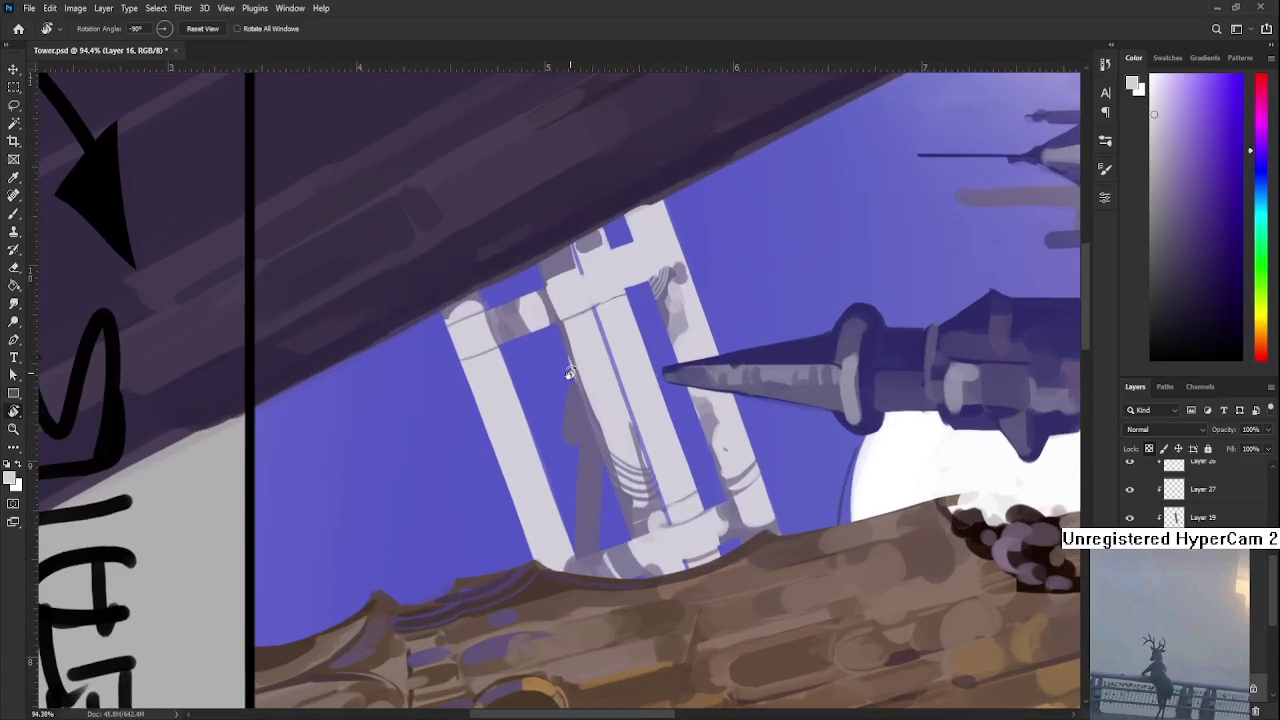
{"action": "scroll", "coordinate": [600, 371], "scroll_direction": "up", "scroll_amount": 1}
{"action": "scroll", "coordinate": [606, 378], "scroll_direction": "up", "scroll_amount": 1}
{"action": "scroll", "coordinate": [610, 373], "scroll_direction": "down", "scroll_amount": 1}
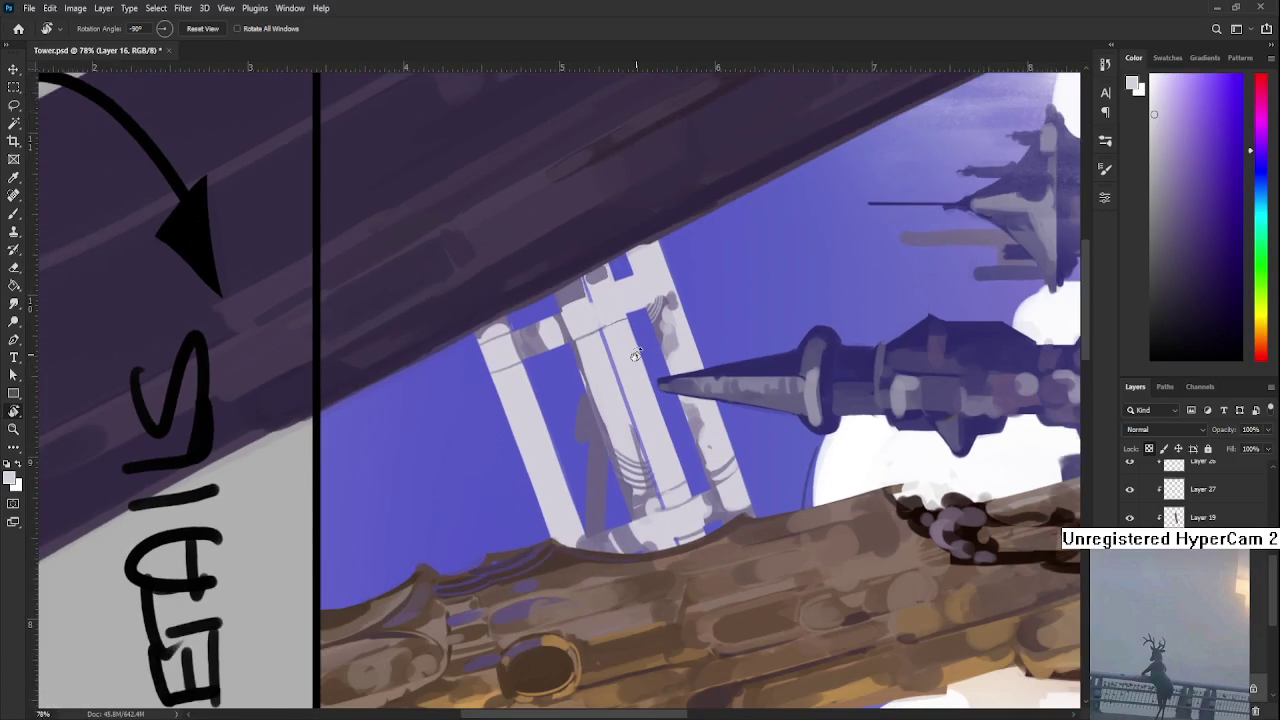
{"action": "scroll", "coordinate": [612, 372], "scroll_direction": "down", "scroll_amount": 1}
{"action": "scroll", "coordinate": [640, 352], "scroll_direction": "down", "scroll_amount": 1}
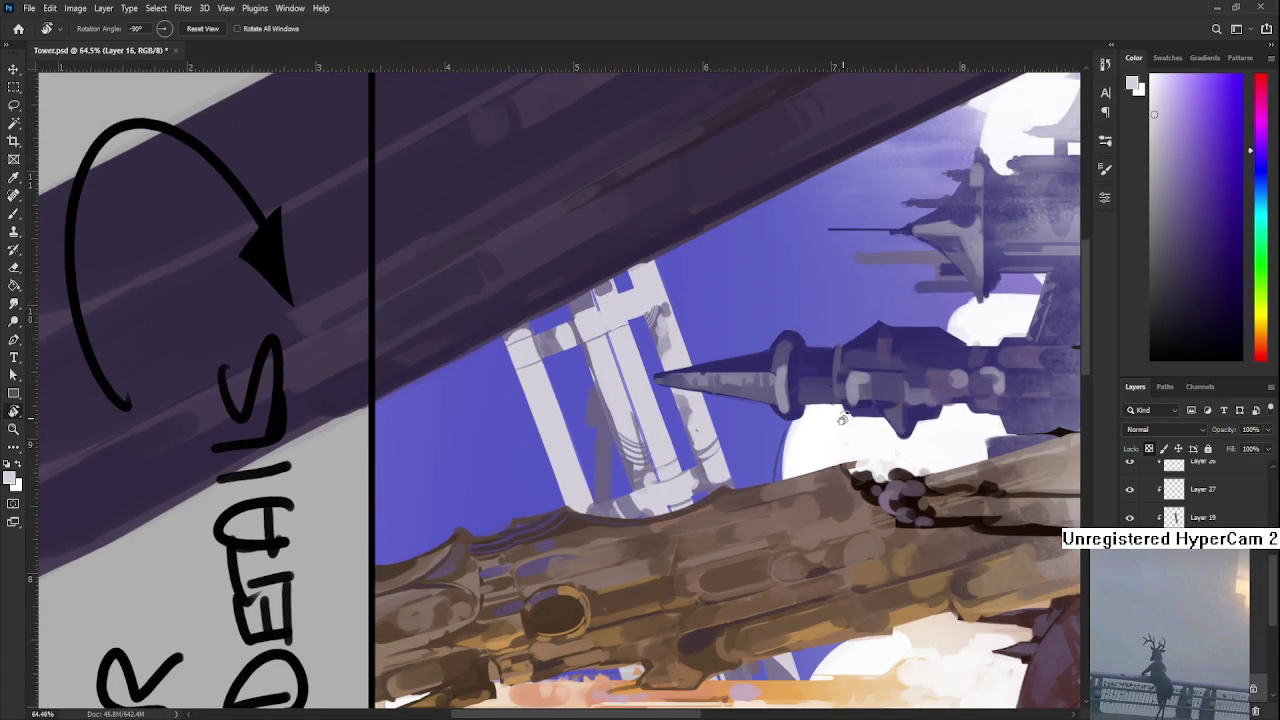
{"action": "left_click_drag", "start_coordinate": [637, 344], "coordinate": [493, 580]}
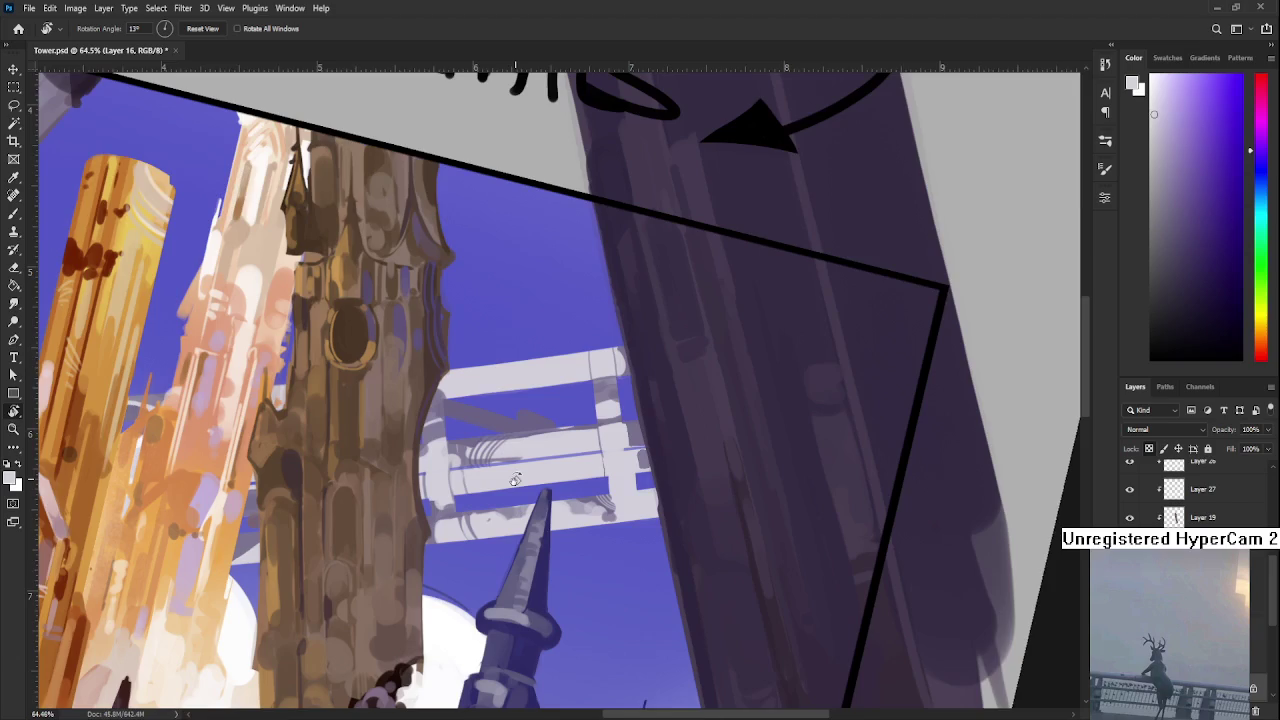
{"action": "scroll", "coordinate": [514, 477], "scroll_direction": "down", "scroll_amount": 1}
{"action": "key", "text": "b"}
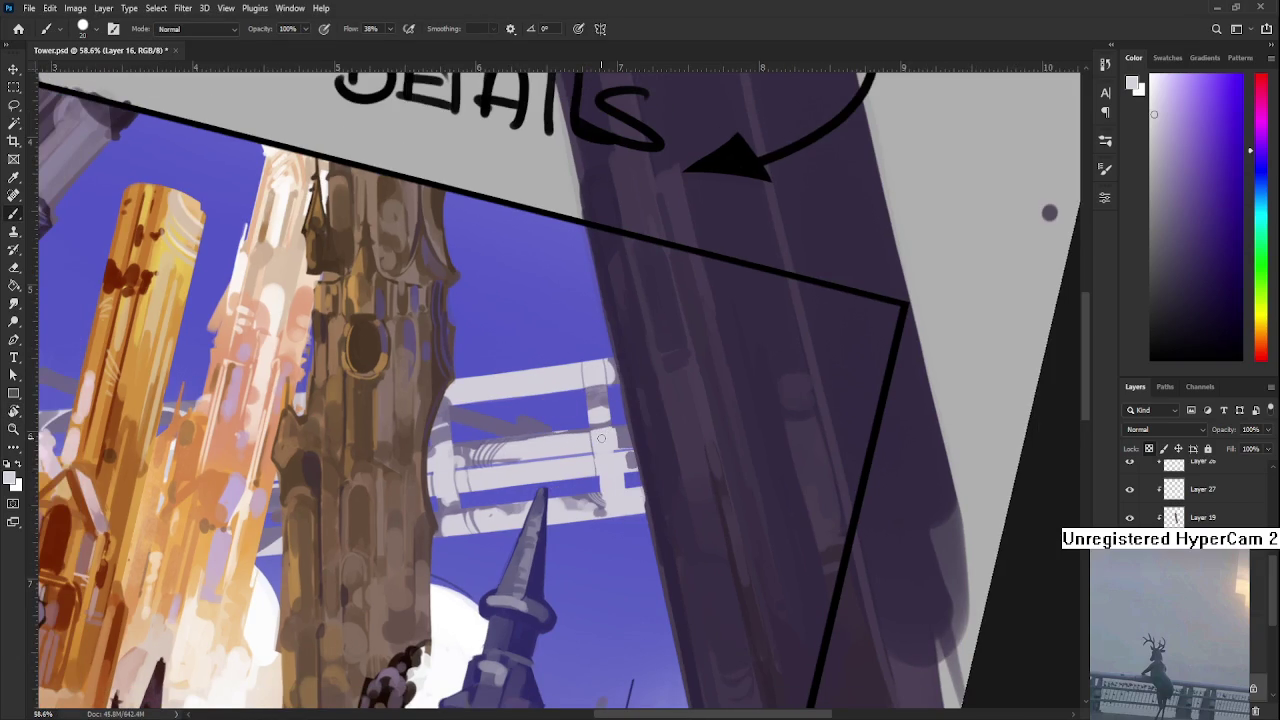
{"action": "scroll", "coordinate": [520, 440], "scroll_direction": "left", "scroll_amount": 2}
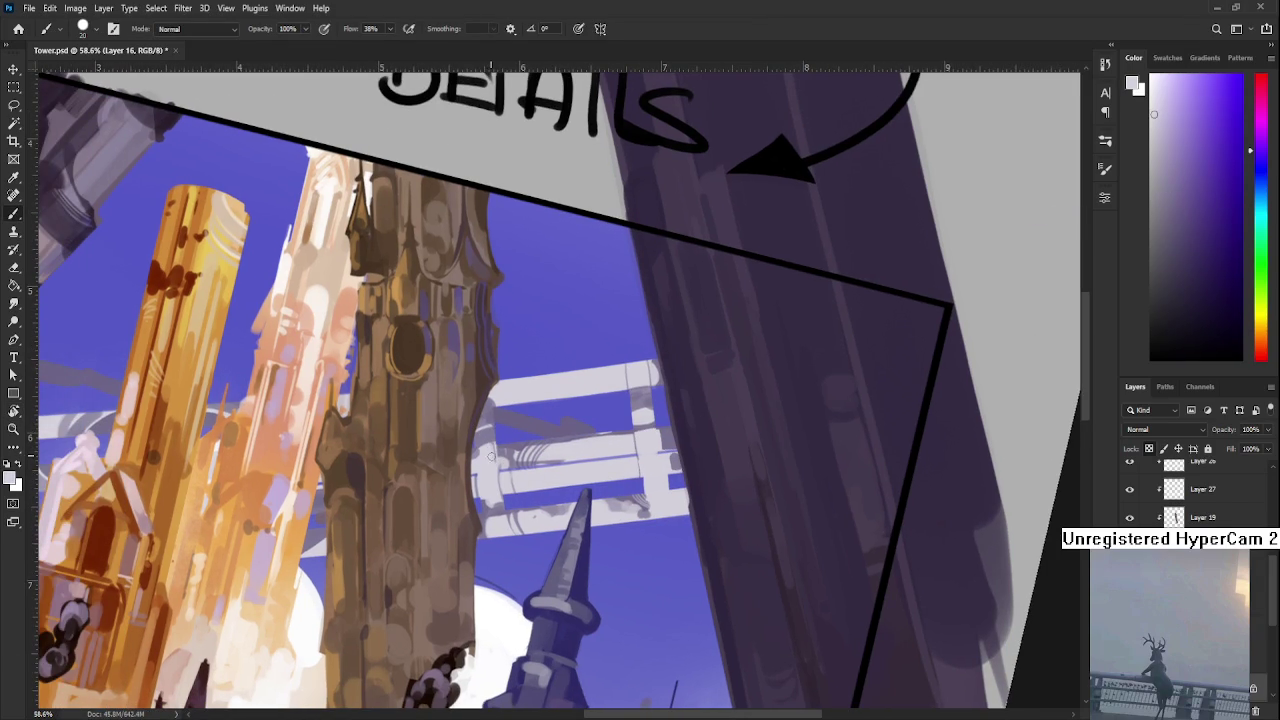
{"action": "left_click_drag", "start_coordinate": [490, 440], "coordinate": [462, 508]}
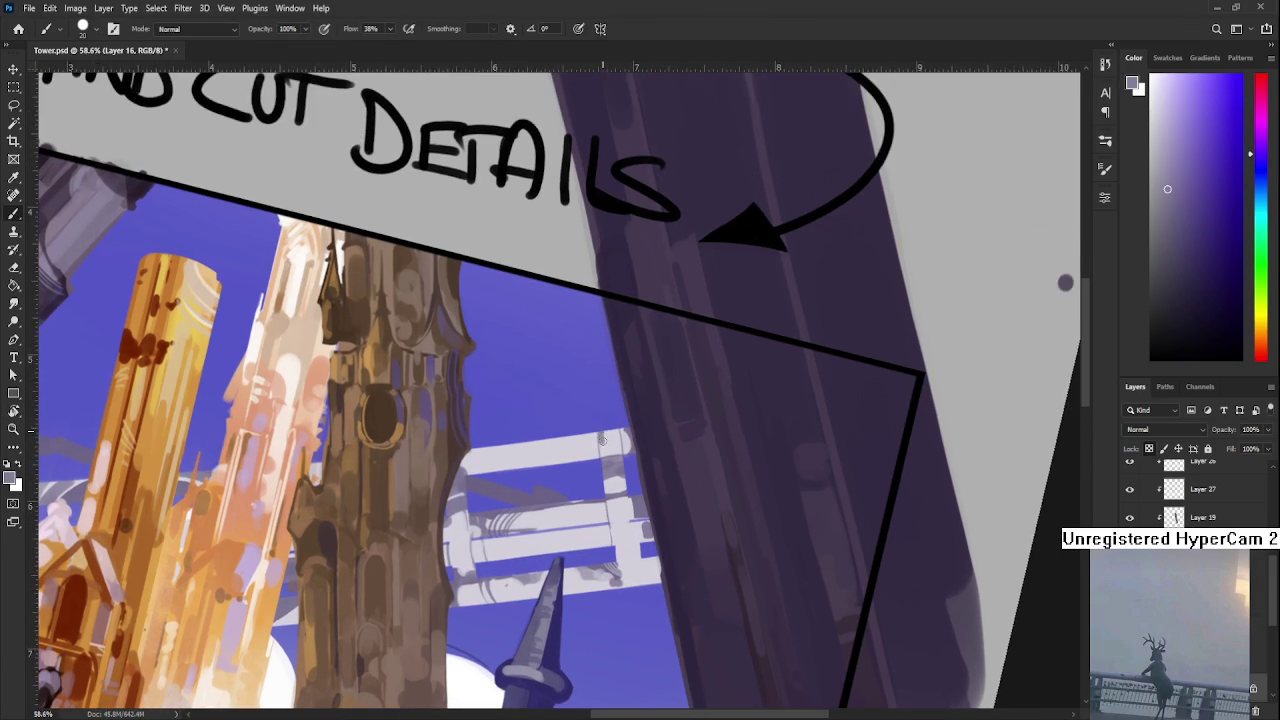
{"action": "left_click", "coordinate": [603, 440], "text": "alt"}
{"action": "left_click", "coordinate": [605, 440], "text": "alt"}
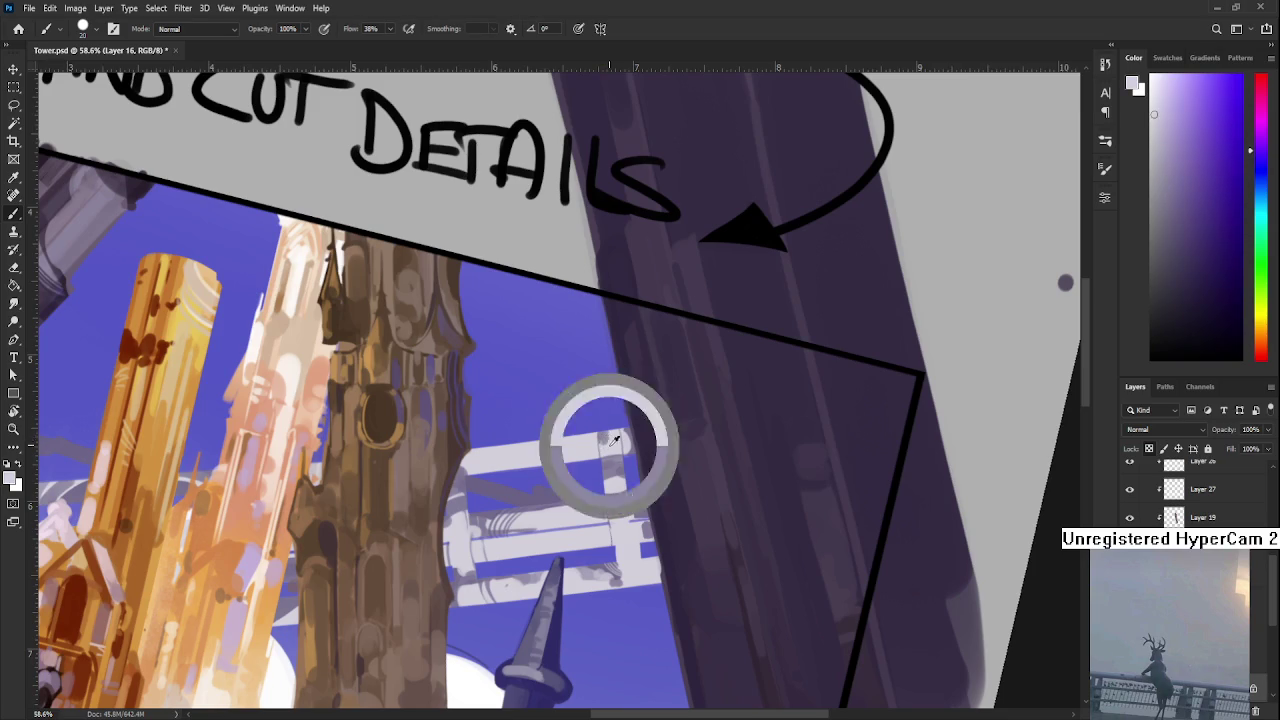
{"action": "scroll", "coordinate": [618, 454], "scroll_direction": "down", "scroll_amount": 5}
{"action": "key", "text": "r"}
{"action": "mouse_move", "coordinate": [560, 600]}
{"action": "left_mouse_down"}
{"action": "mouse_move", "coordinate": [657, 599]}
{"action": "mouse_move", "coordinate": [640, 594]}
{"action": "left_mouse_up"}
{"action": "scroll", "coordinate": [640, 594], "scroll_direction": "up", "scroll_amount": 1}
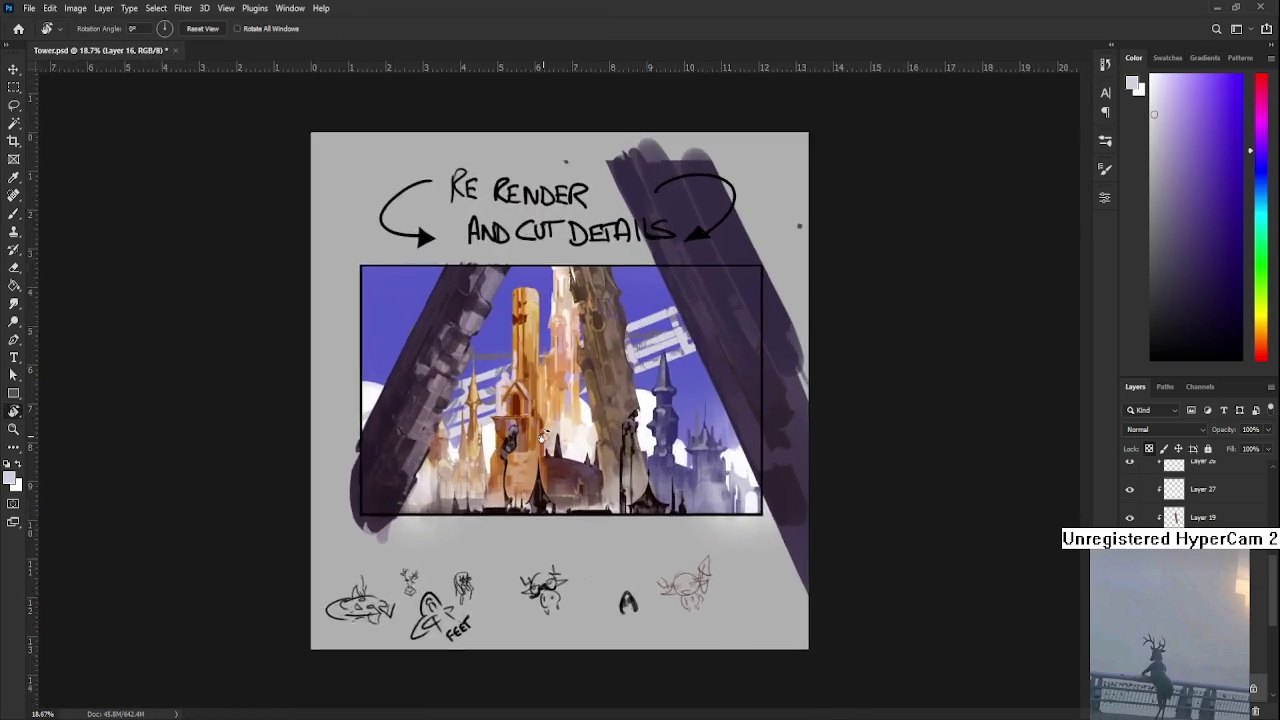
{"action": "scroll", "coordinate": [620, 575], "scroll_direction": "up", "scroll_amount": 1}
{"action": "scroll", "coordinate": [600, 560], "scroll_direction": "up", "scroll_amount": 1}
{"action": "scroll", "coordinate": [600, 560], "scroll_direction": "up", "scroll_amount": 1}
{"action": "scroll", "coordinate": [600, 560], "scroll_direction": "up", "scroll_amount": 1}
{"action": "scroll", "coordinate": [620, 460], "scroll_direction": "down", "scroll_amount": 1}
{"action": "scroll", "coordinate": [620, 460], "scroll_direction": "down", "scroll_amount": 1}
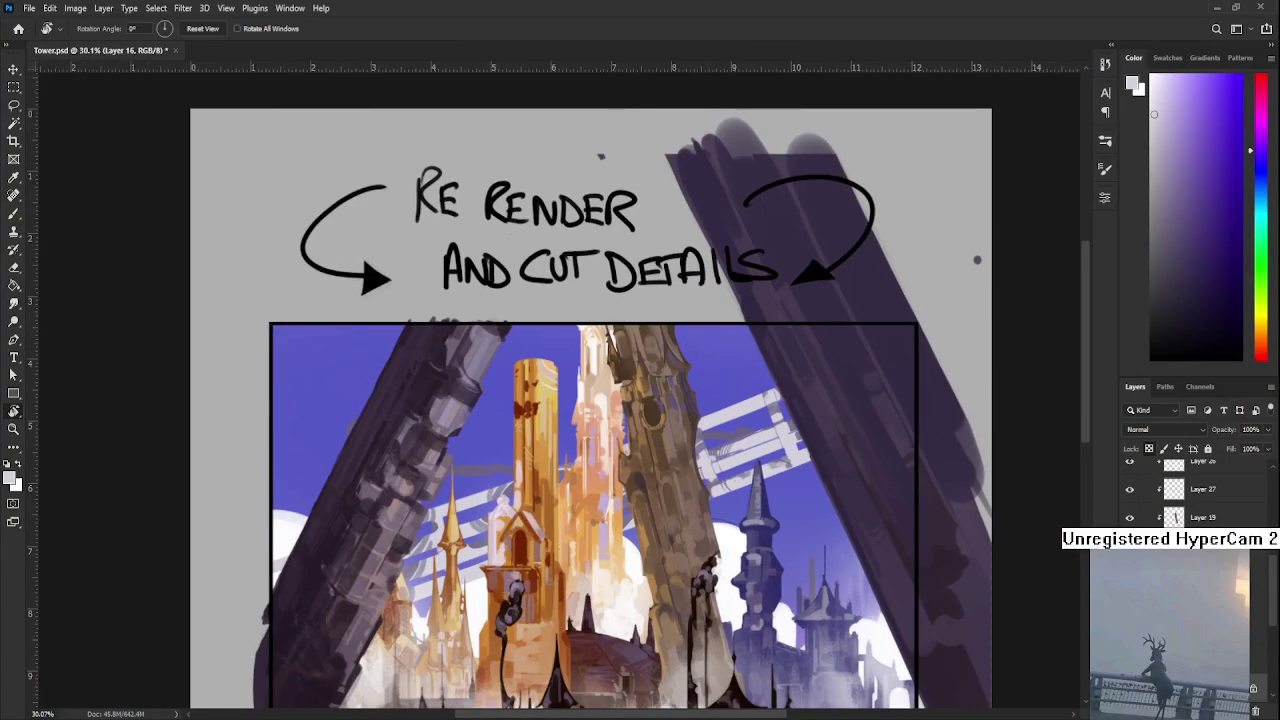
{"action": "scroll", "coordinate": [1190, 490], "scroll_direction": "down", "scroll_amount": 1}
{"action": "scroll", "coordinate": [1190, 490], "scroll_direction": "down", "scroll_amount": 1}
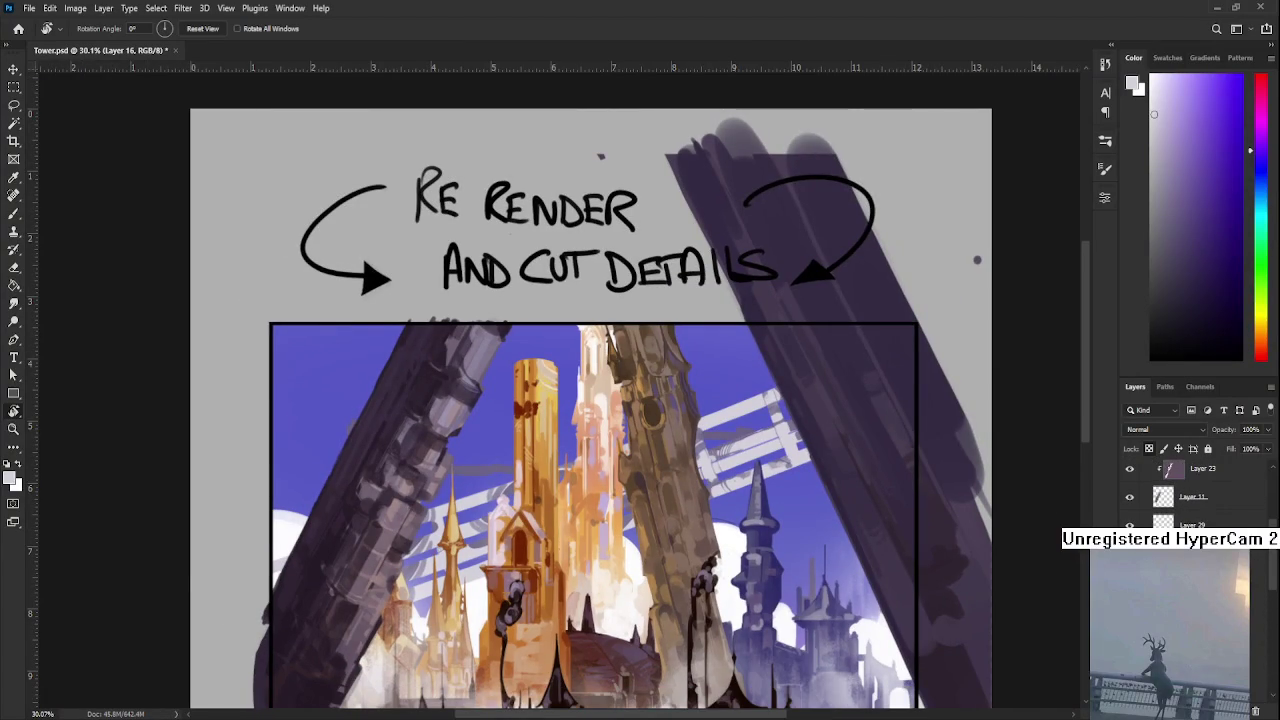
{"action": "scroll", "coordinate": [1190, 490], "scroll_direction": "down", "scroll_amount": 1}
{"action": "scroll", "coordinate": [1190, 490], "scroll_direction": "down", "scroll_amount": 1}
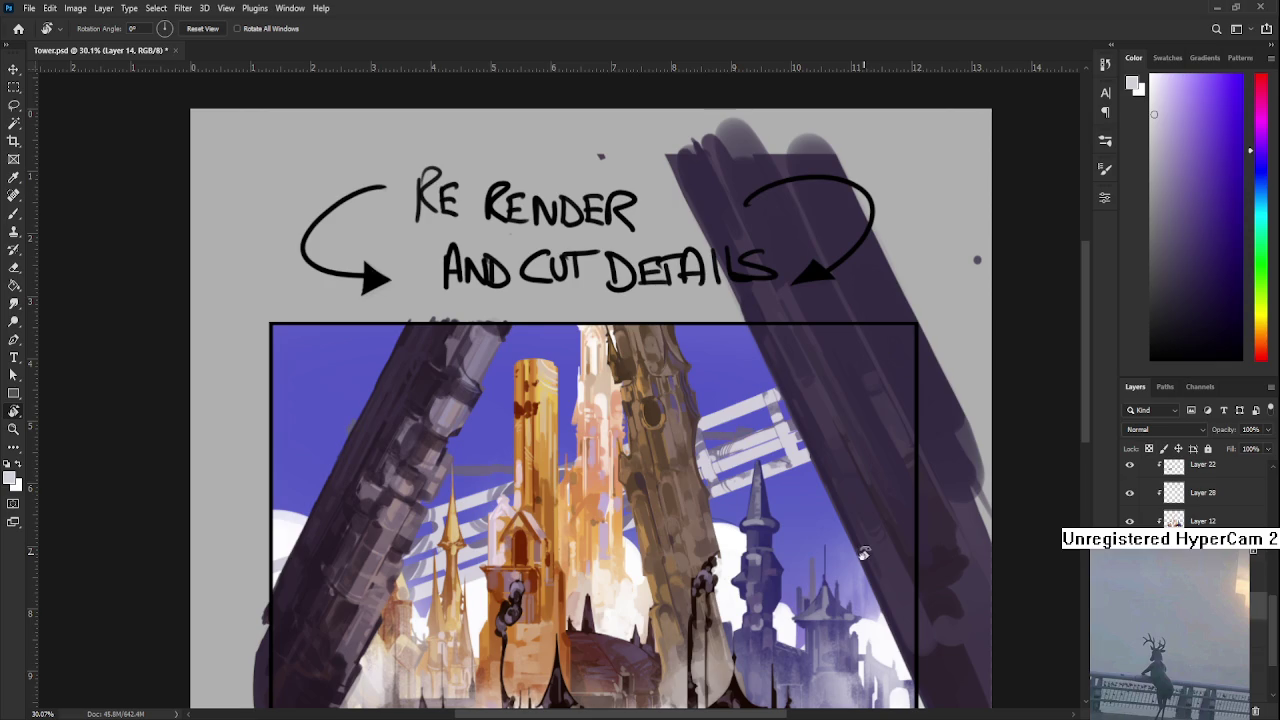
{"action": "key", "text": "m"}
{"action": "left_click_drag", "start_coordinate": [268, 340], "coordinate": [950, 705]}
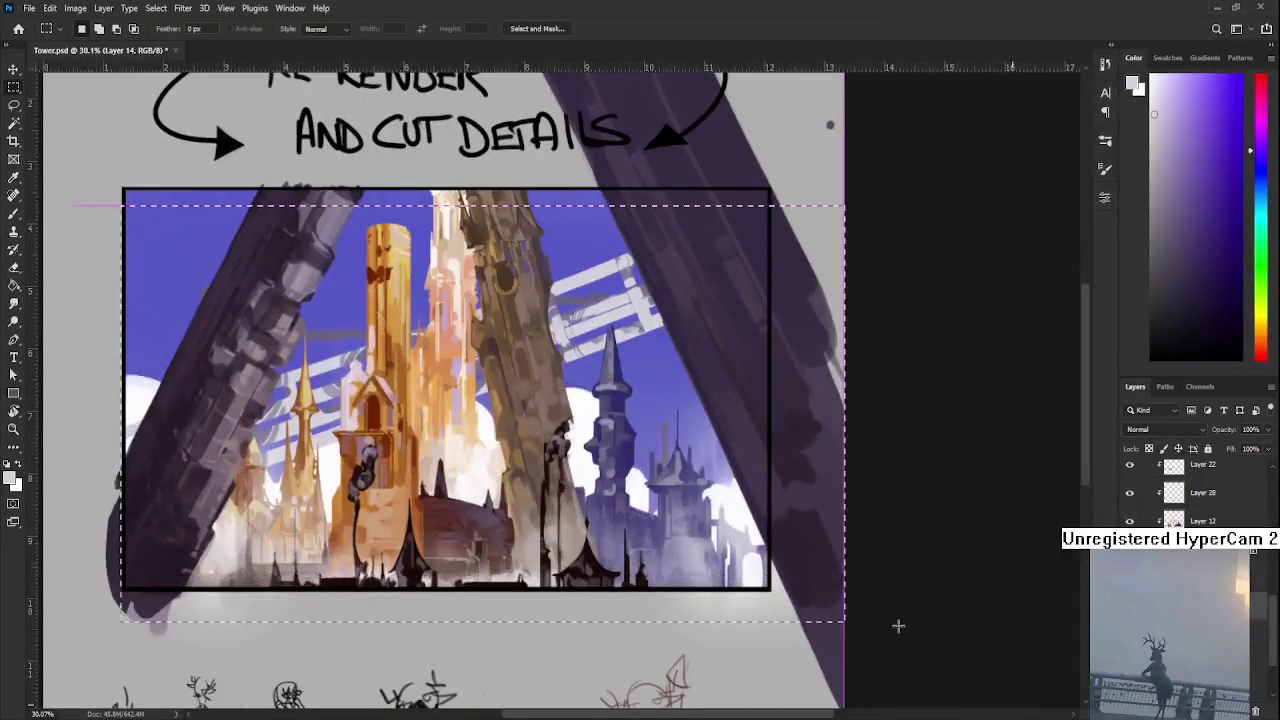
{"action": "key", "text": "ctrl+d"}
{"action": "scroll", "coordinate": [663, 501], "scroll_direction": "down", "scroll_amount": 3}
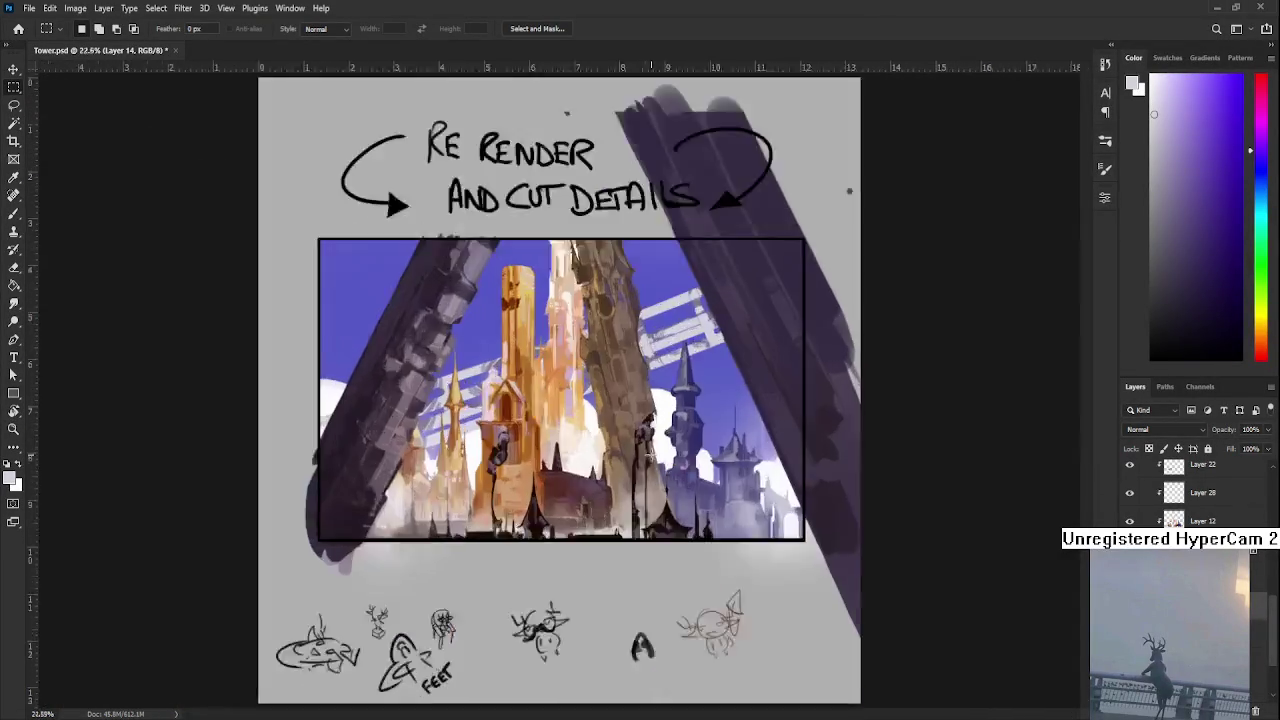
{"action": "scroll", "coordinate": [640, 440], "scroll_direction": "down", "scroll_amount": 3}
{"action": "scroll", "coordinate": [610, 380], "scroll_direction": "down", "scroll_amount": 3}
{"action": "scroll", "coordinate": [594, 340], "scroll_direction": "down", "scroll_amount": 1}
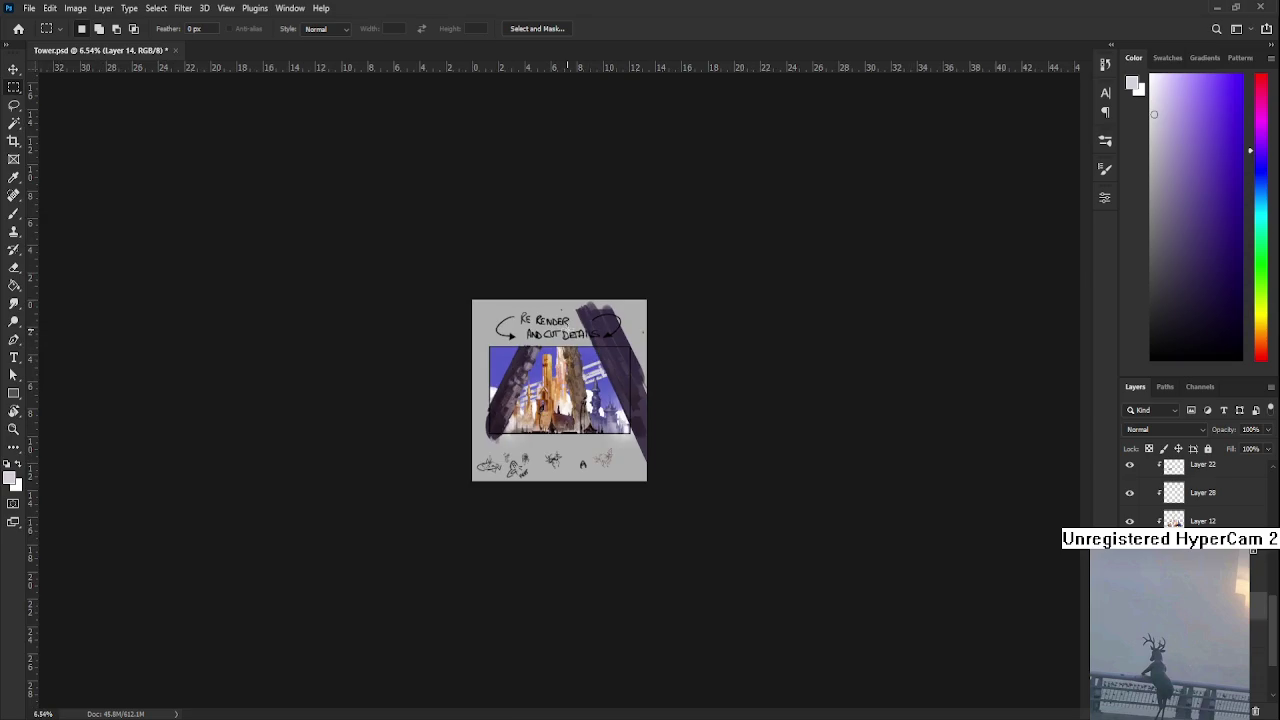
{"action": "scroll", "coordinate": [592, 340], "scroll_direction": "up", "scroll_amount": 3}
{"action": "scroll", "coordinate": [590, 345], "scroll_direction": "up", "scroll_amount": 3}
{"action": "left_click_drag", "start_coordinate": [585, 379], "coordinate": [616, 419]}
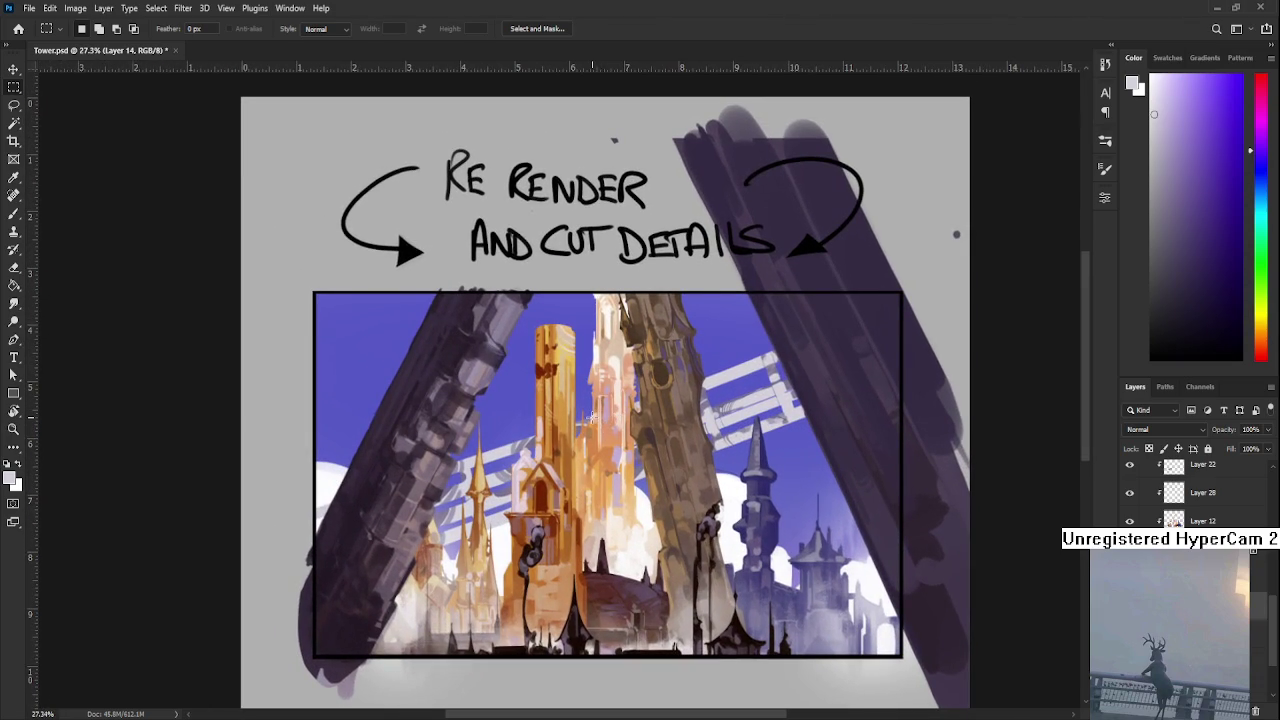
{"action": "left_click_drag", "start_coordinate": [610, 462], "coordinate": [630, 432]}
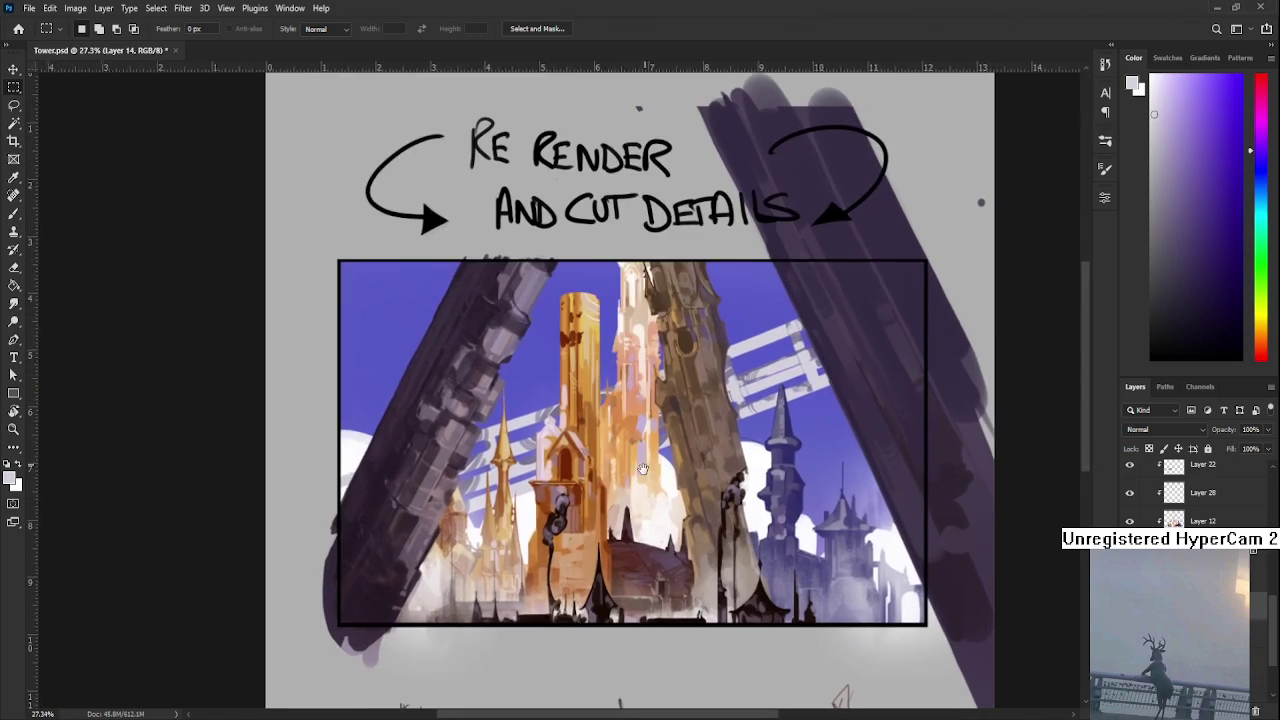
{"action": "scroll", "coordinate": [643, 470], "scroll_direction": "down", "scroll_amount": 1}
{"action": "scroll", "coordinate": [644, 460], "scroll_direction": "up", "scroll_amount": 2}
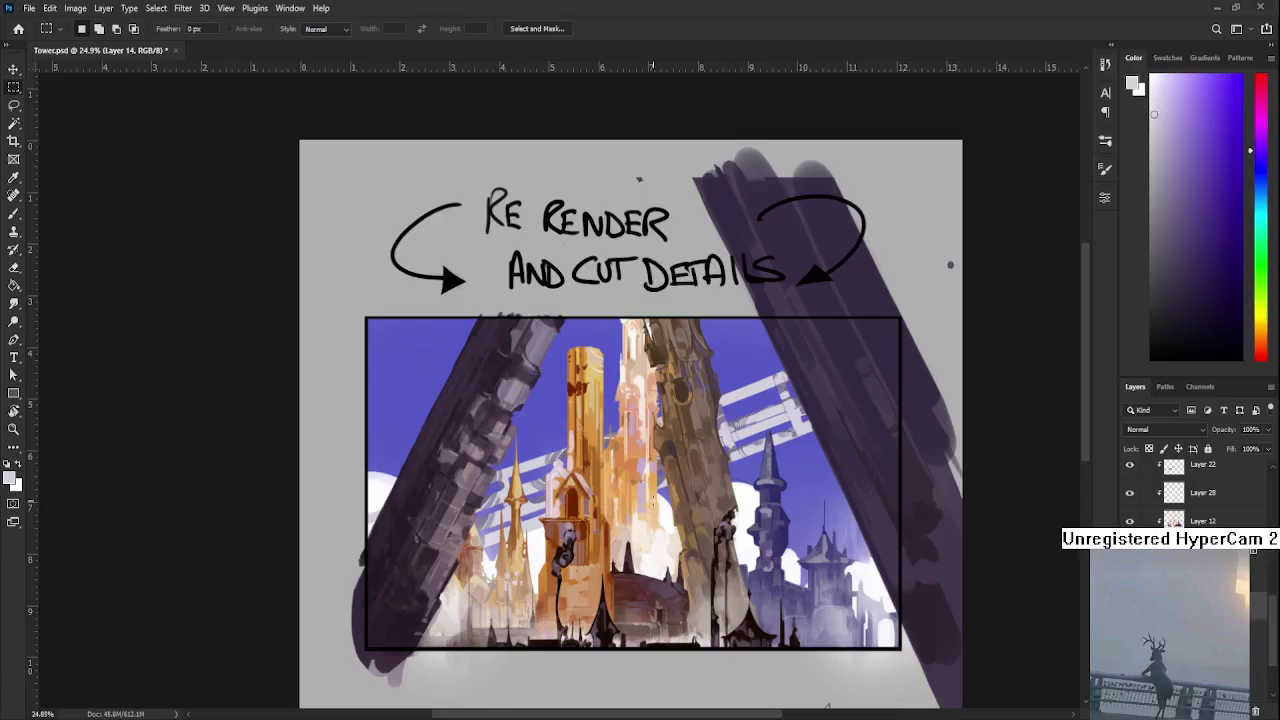